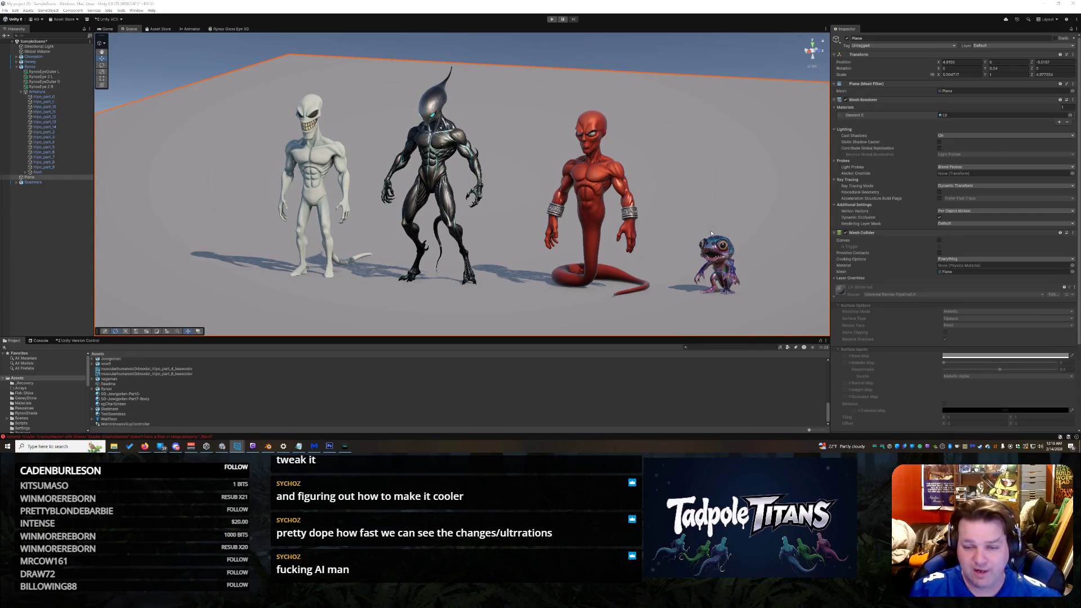
# Step: Orbit and zoom the Scene view to an angled front view of the four-creature lineup
pyautogui.moveTo(704, 197); pyautogui.dragTo(298, 97)
pyautogui.scroll(3, 363, 116)
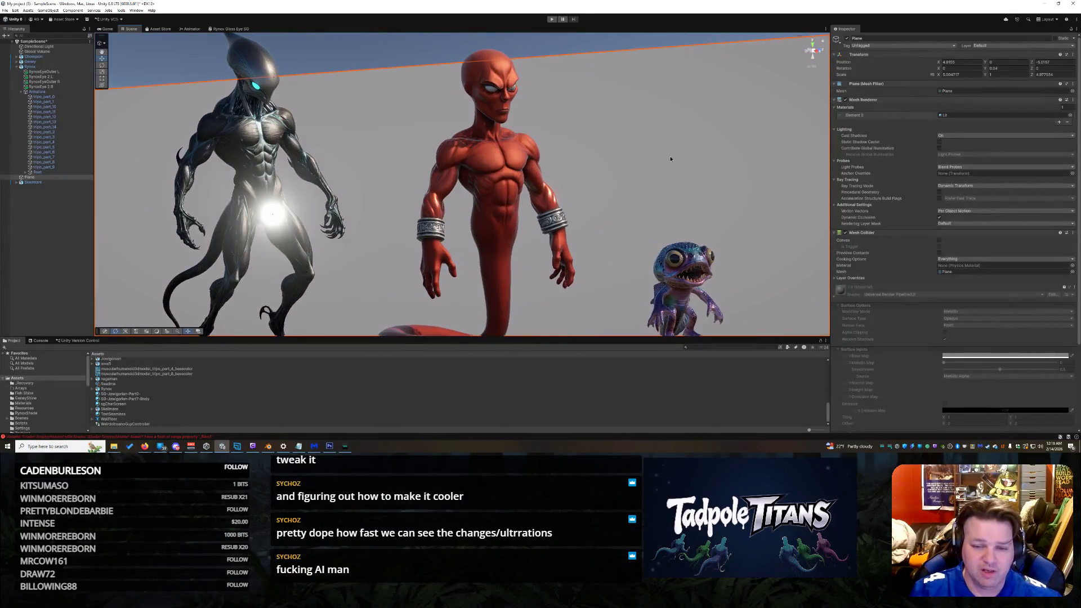
pyautogui.moveTo(670, 159); pyautogui.dragTo(526, 146)
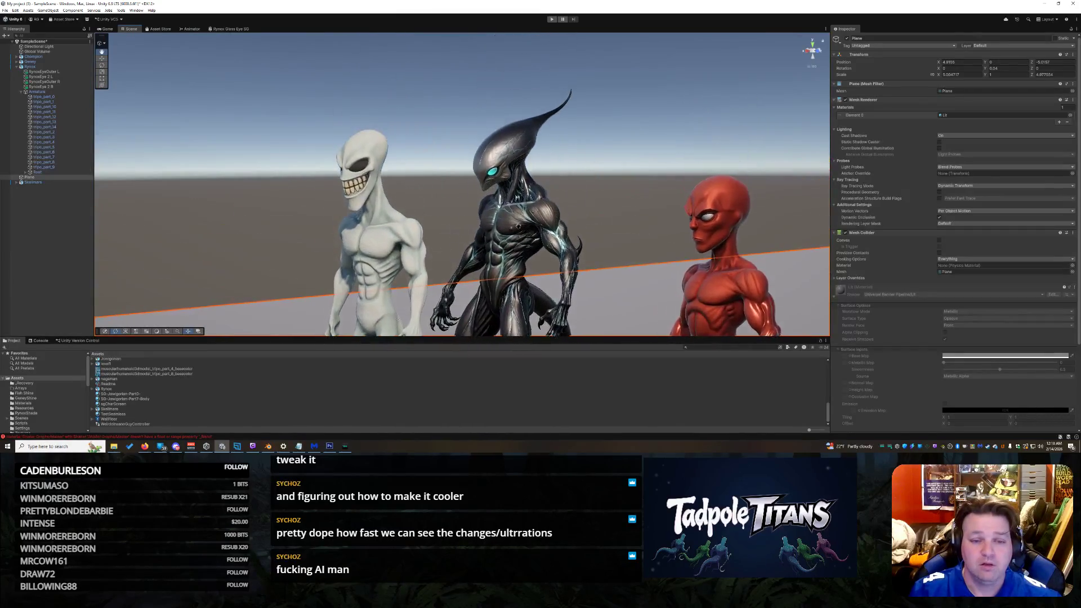
pyautogui.scroll(10, 620, 149)
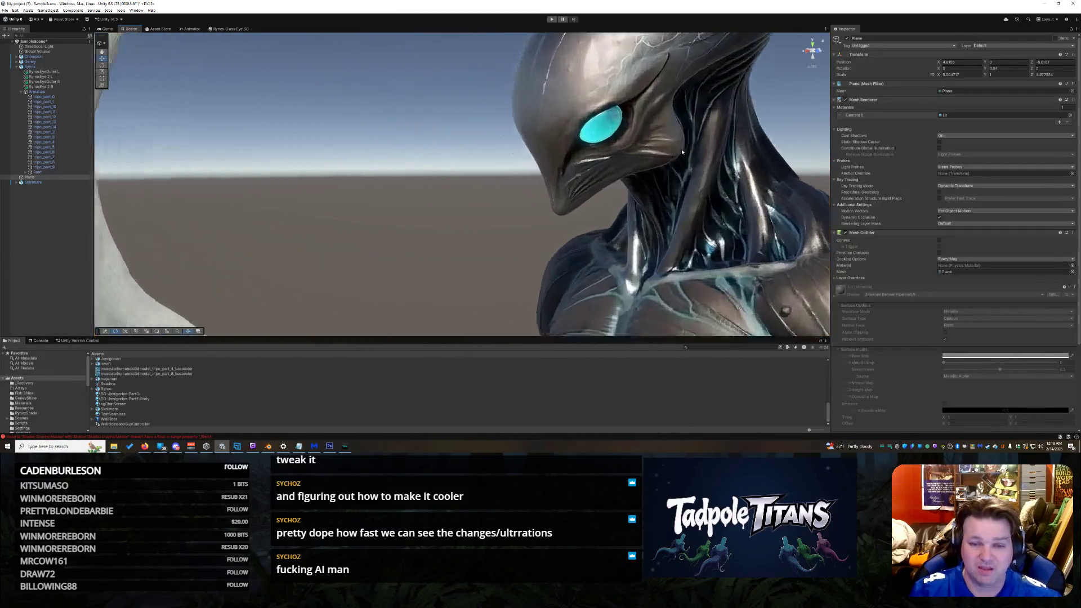
pyautogui.moveTo(682, 152)
pyautogui.mouseDown()
pyautogui.moveTo(699, 144)
pyautogui.moveTo(653, 170)
pyautogui.moveTo(653, 198)
pyautogui.moveTo(639, 206)
pyautogui.moveTo(595, 197)
pyautogui.moveTo(558, 154)
pyautogui.moveTo(528, 152)
pyautogui.moveTo(589, 157)
pyautogui.moveTo(571, 164)
pyautogui.mouseUp()
pyautogui.press('f')
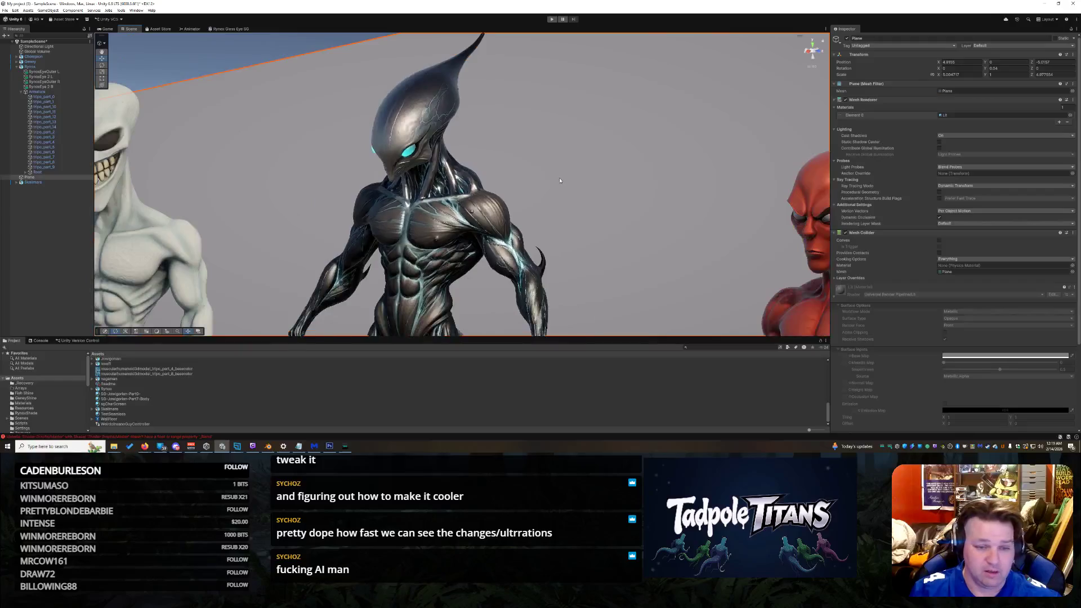
pyautogui.moveTo(502, 217); pyautogui.dragTo(460, 250)
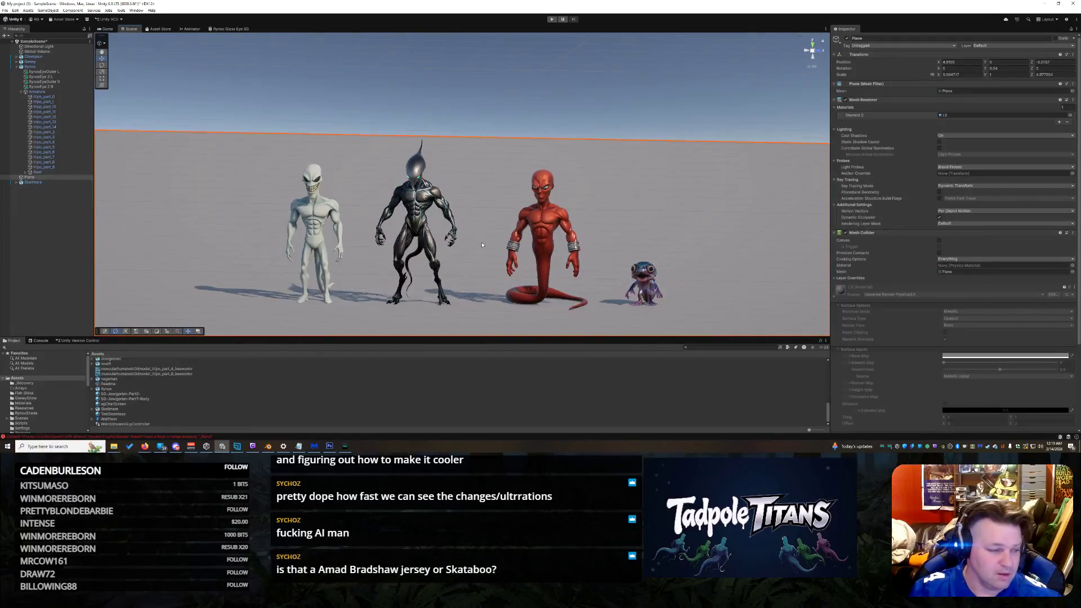
pyautogui.scroll(-5, 444, 242)
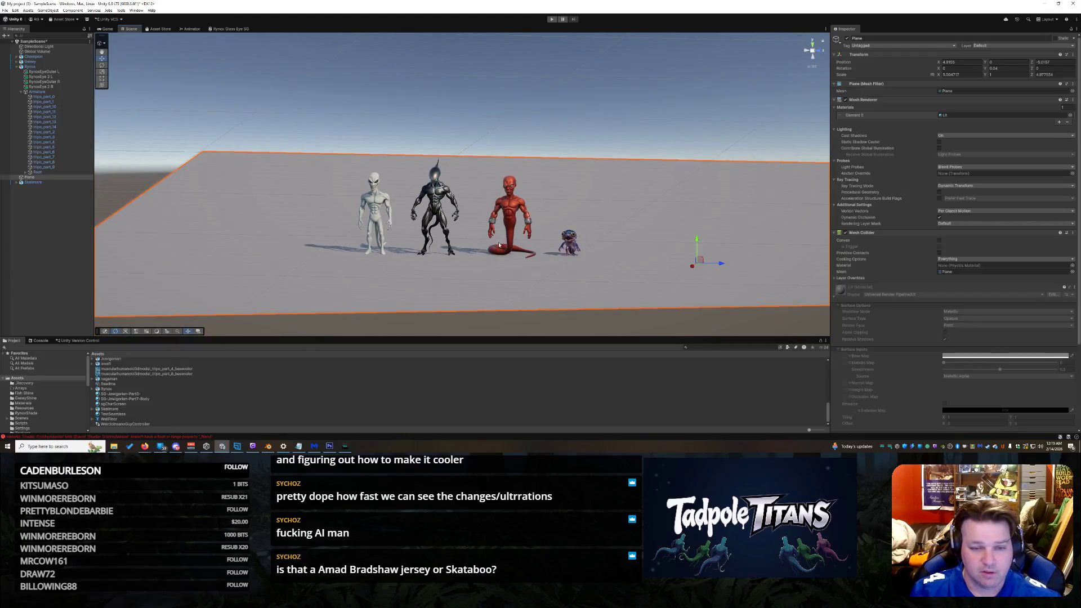
pyautogui.scroll(5, 499, 246)
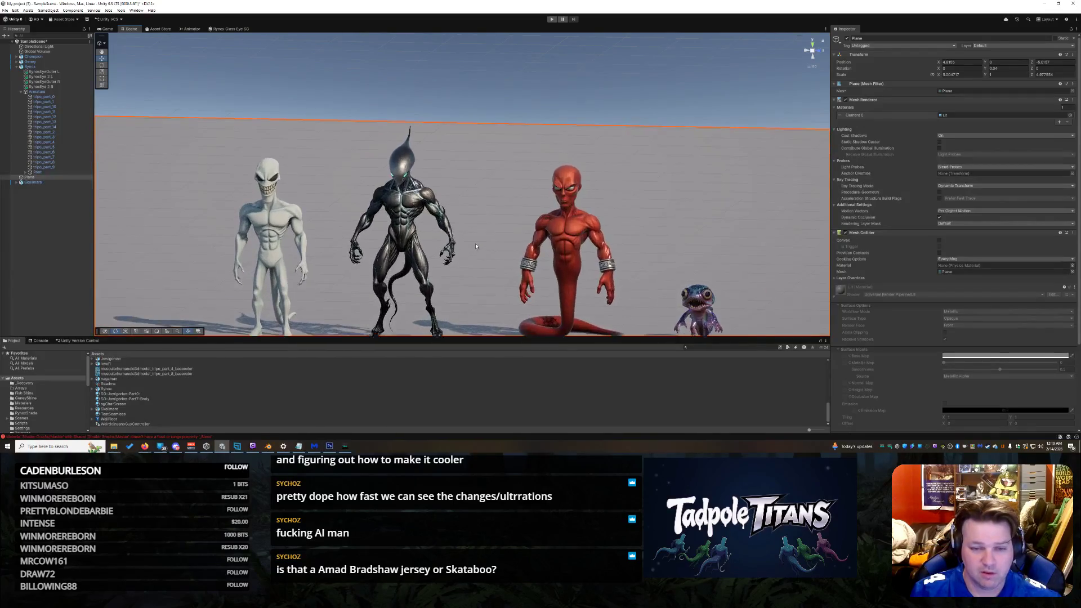
pyautogui.moveTo(470, 243)
pyautogui.mouseDown()
pyautogui.moveTo(506, 180)
pyautogui.moveTo(475, 194)
pyautogui.mouseUp()
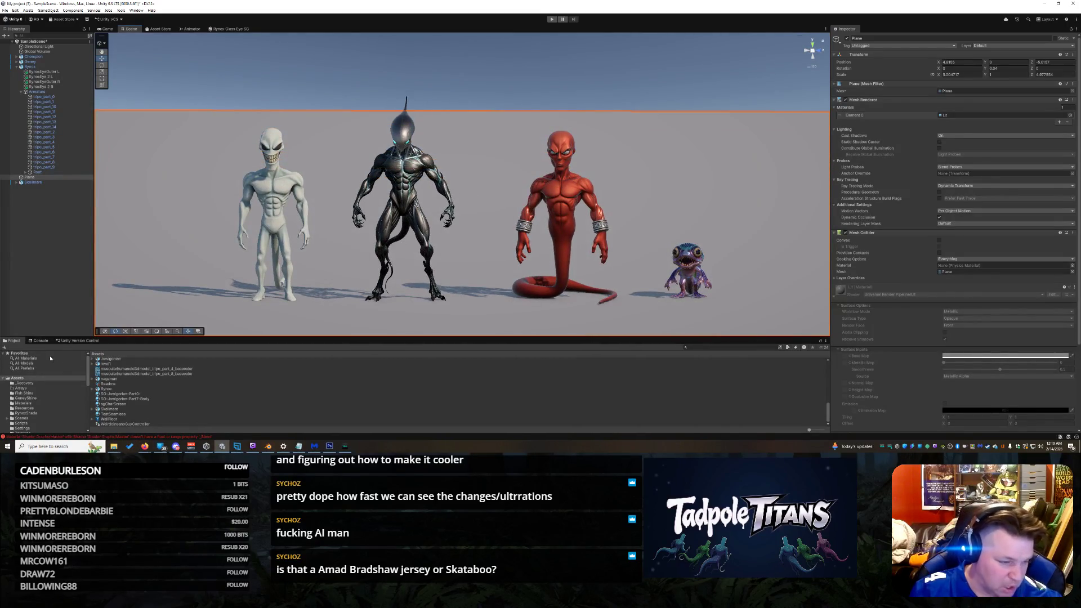
# Step: Open Rynox Glass Eye SG from the RynoxShade folder in the Project window
pyautogui.click(41, 394)
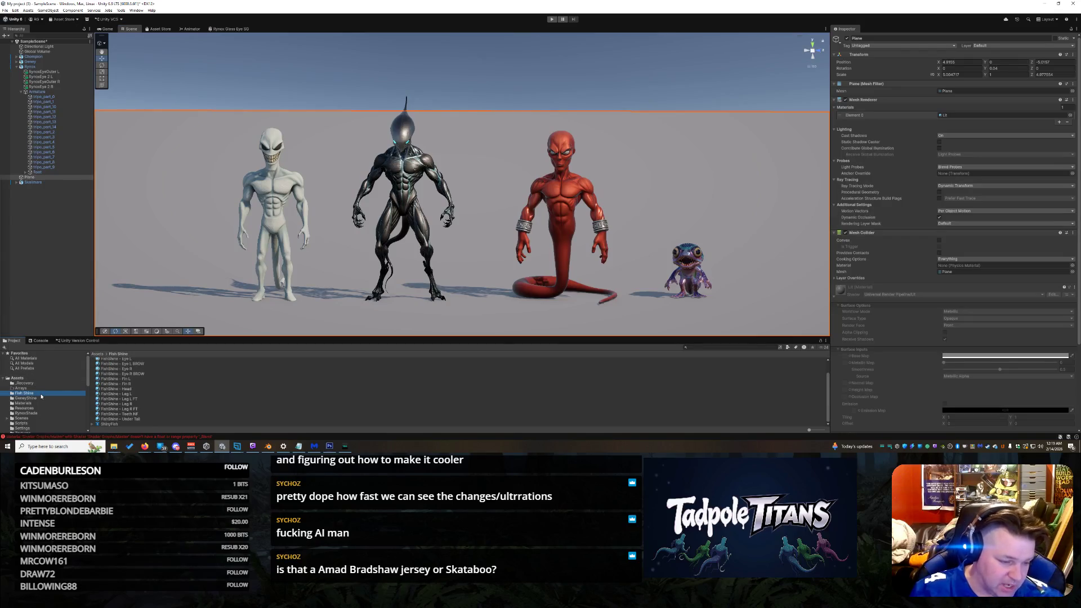
pyautogui.click(39, 414)
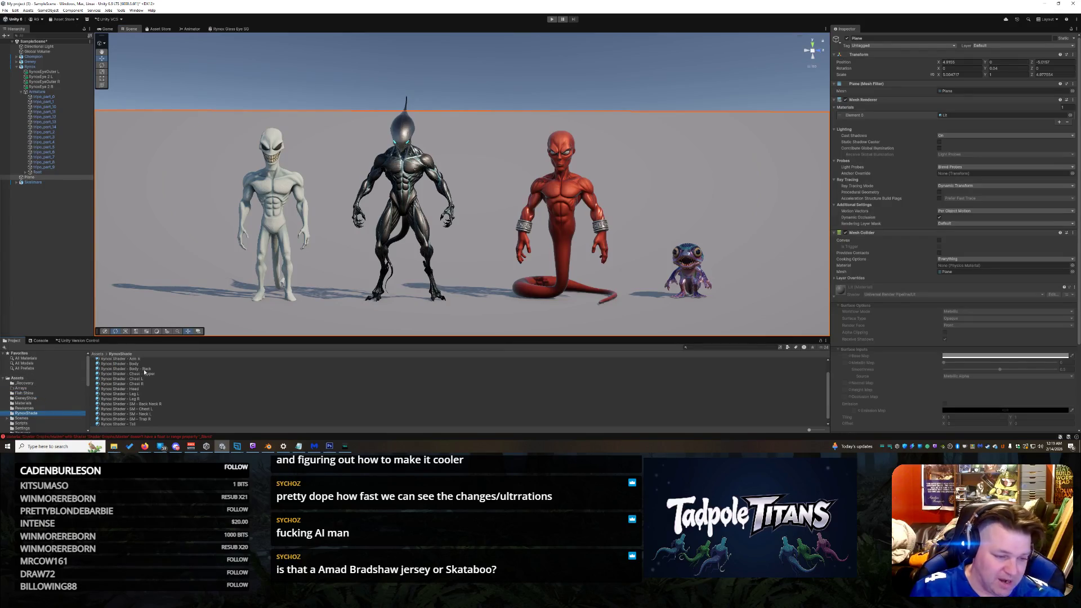
pyautogui.click(139, 360)
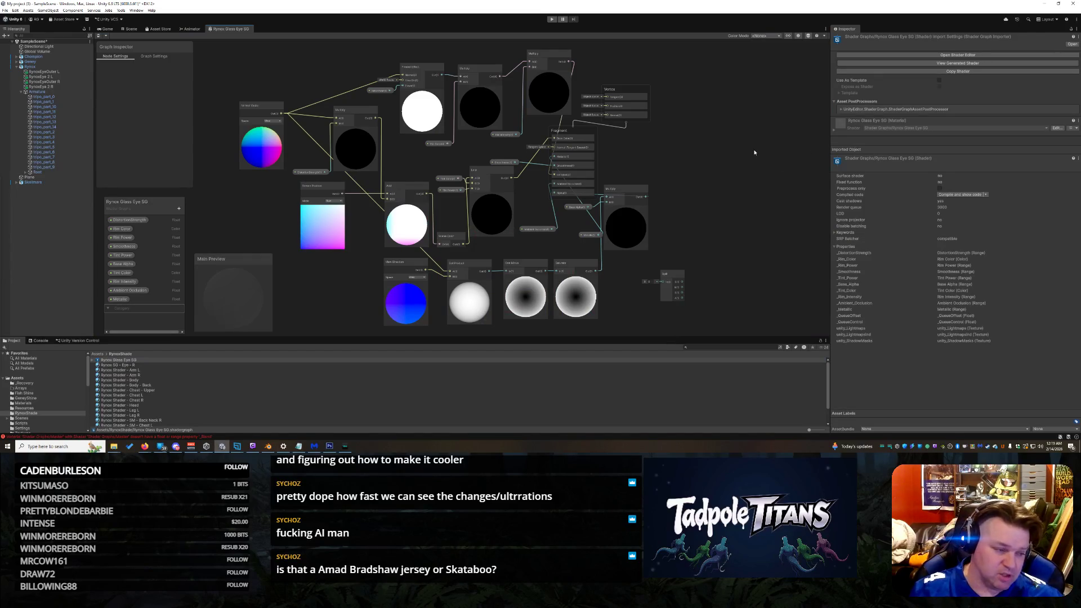
pyautogui.scroll(3, 291, 89)
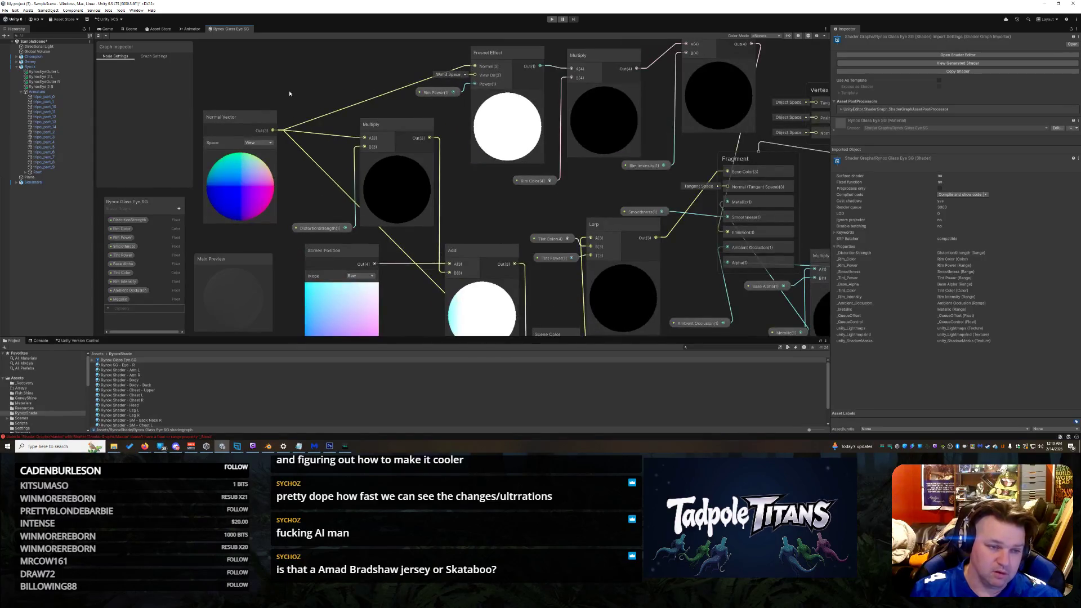
pyautogui.scroll(-1, 289, 90)
pyautogui.scroll(-1, 289, 93)
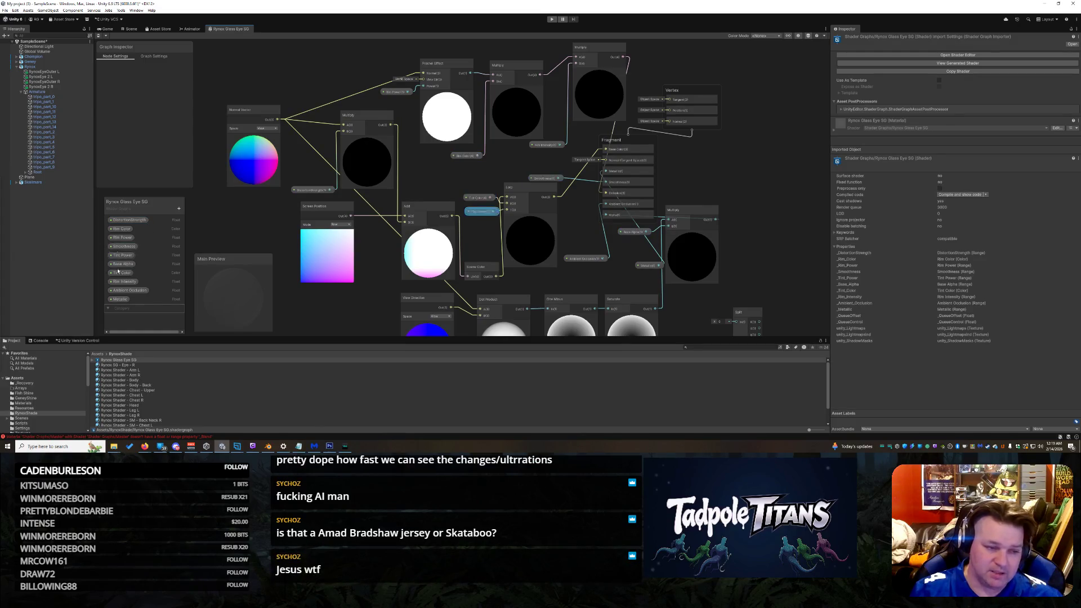
pyautogui.scroll(-1, 775, 180)
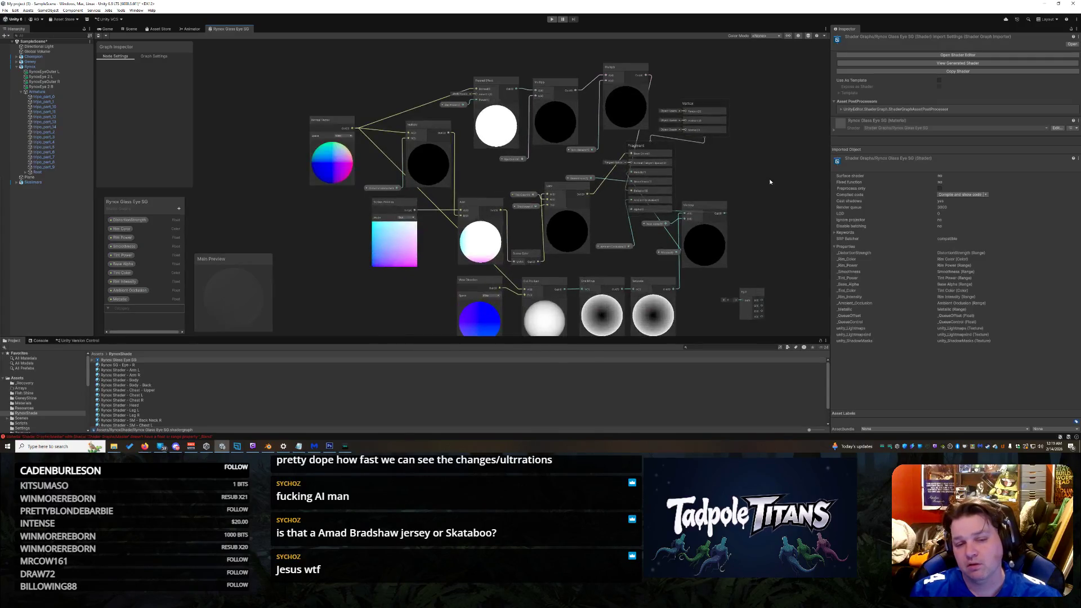
pyautogui.moveTo(776, 210)
pyautogui.mouseDown()
pyautogui.moveTo(729, 189)
pyautogui.moveTo(736, 194)
pyautogui.mouseUp()
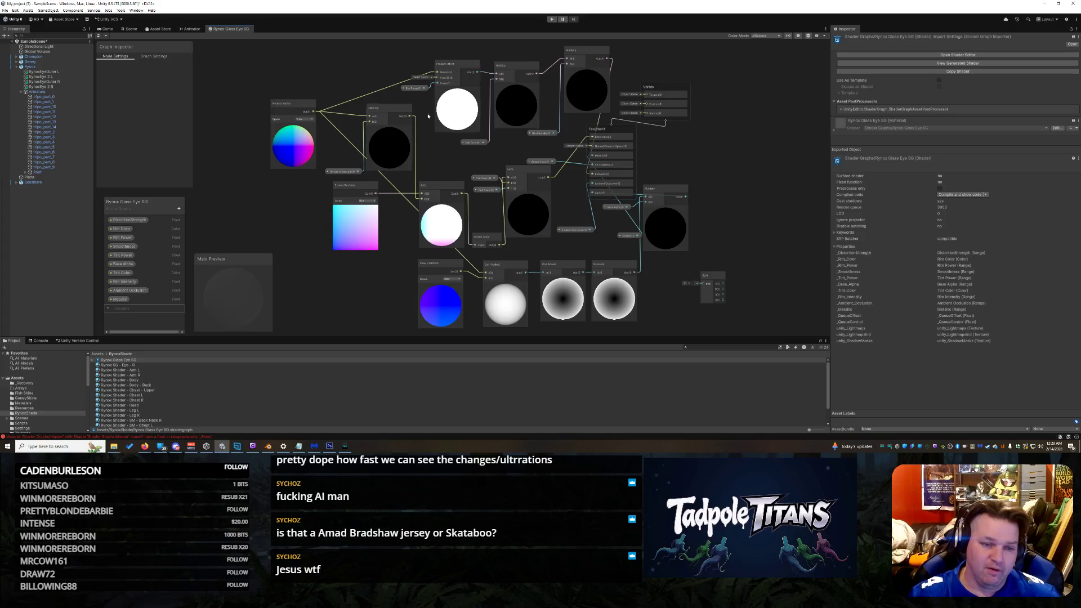
pyautogui.scroll(5, 289, 123)
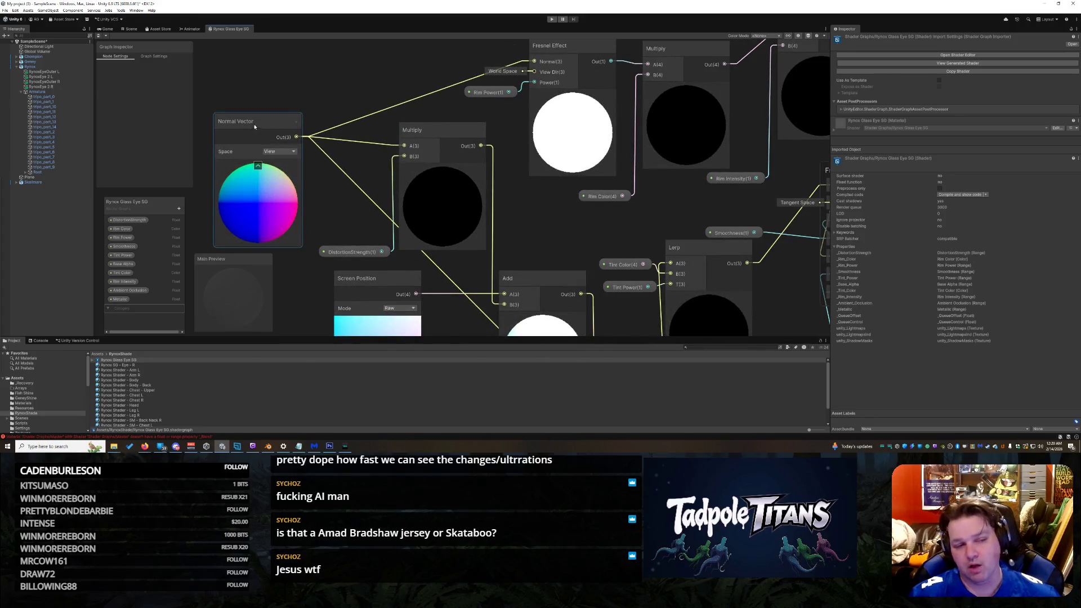
pyautogui.click(279, 152)
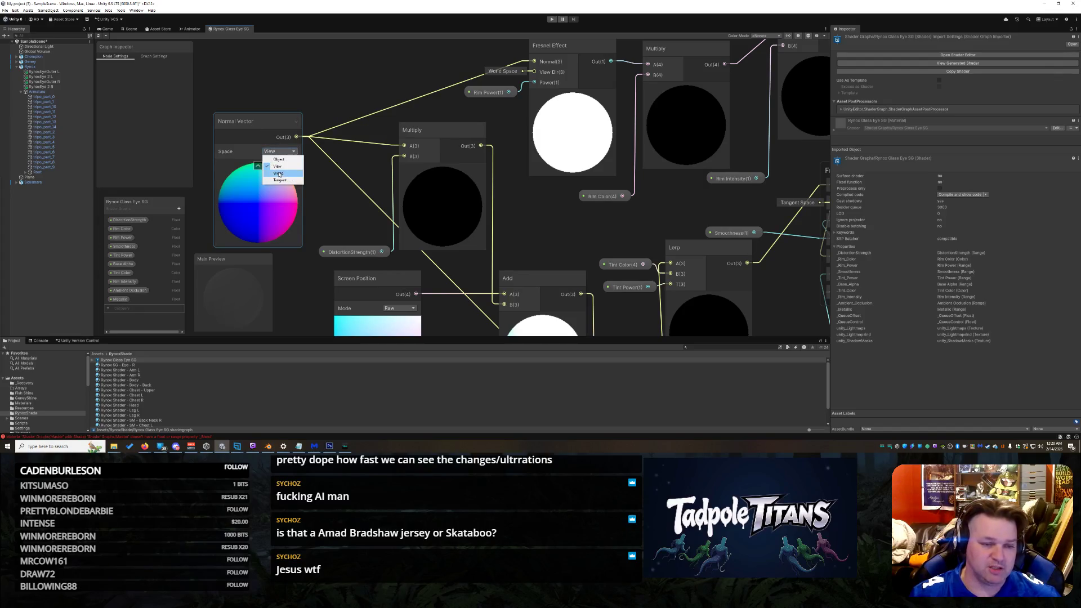
pyautogui.click(277, 153)
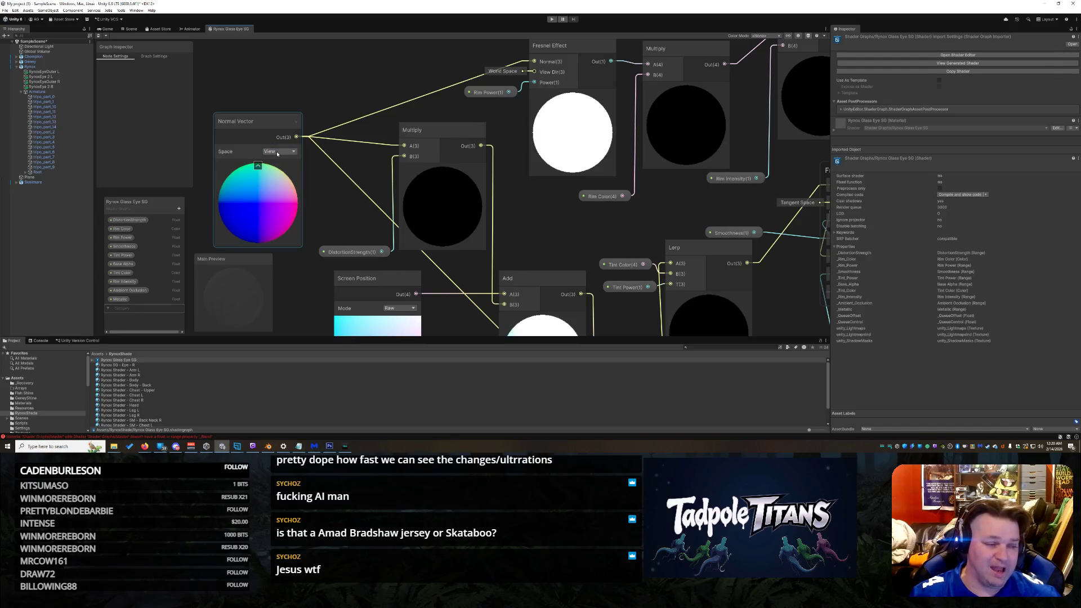
pyautogui.scroll(-3, 340, 109)
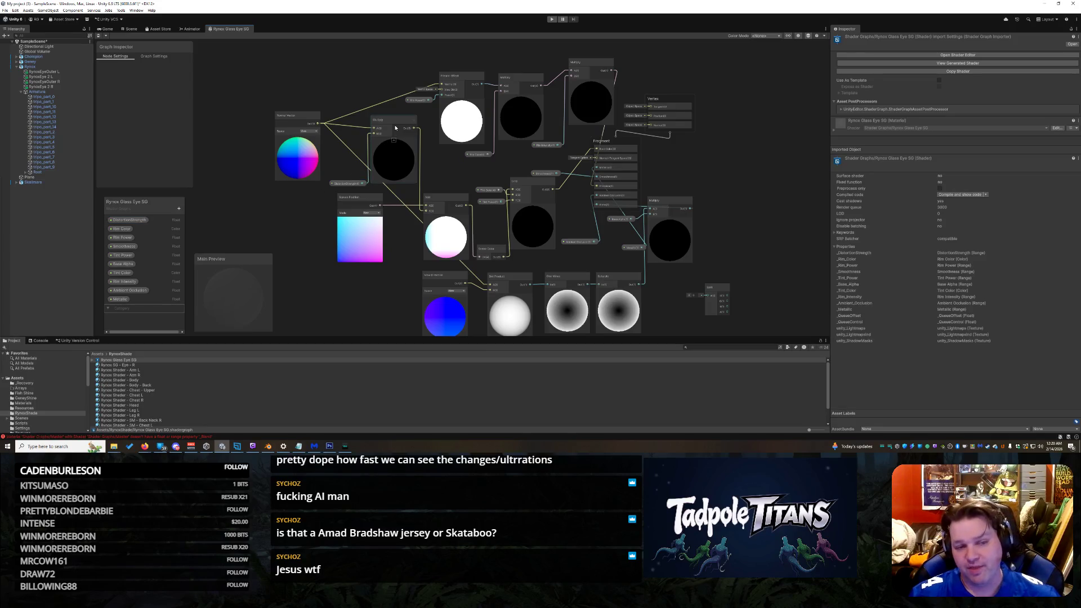
pyautogui.scroll(2, 395, 125)
pyautogui.scroll(-1, 395, 125)
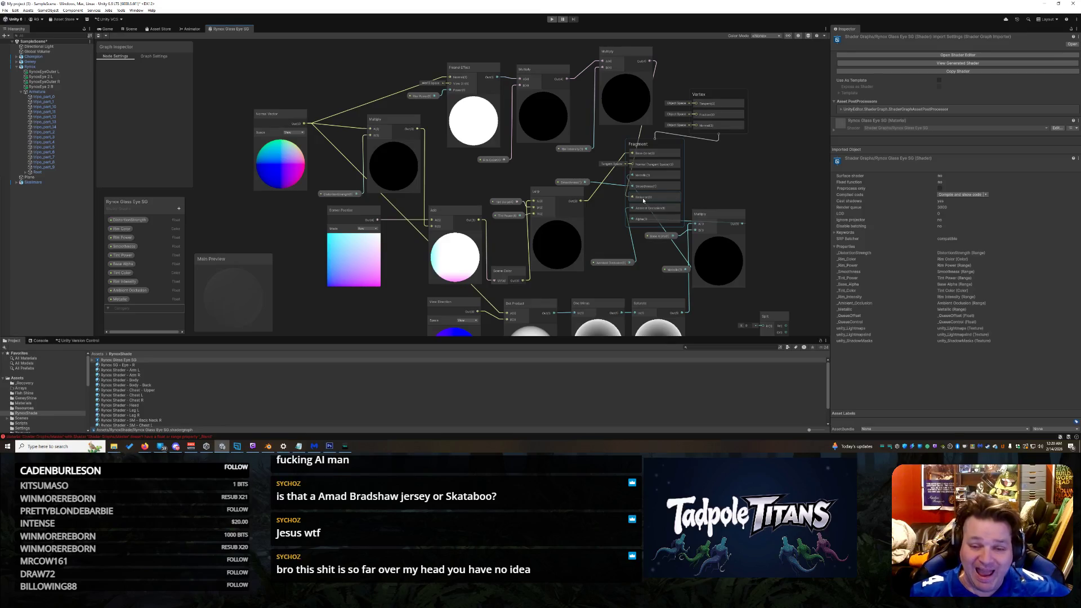
pyautogui.scroll(-3, 602, 311)
pyautogui.scroll(5, 596, 315)
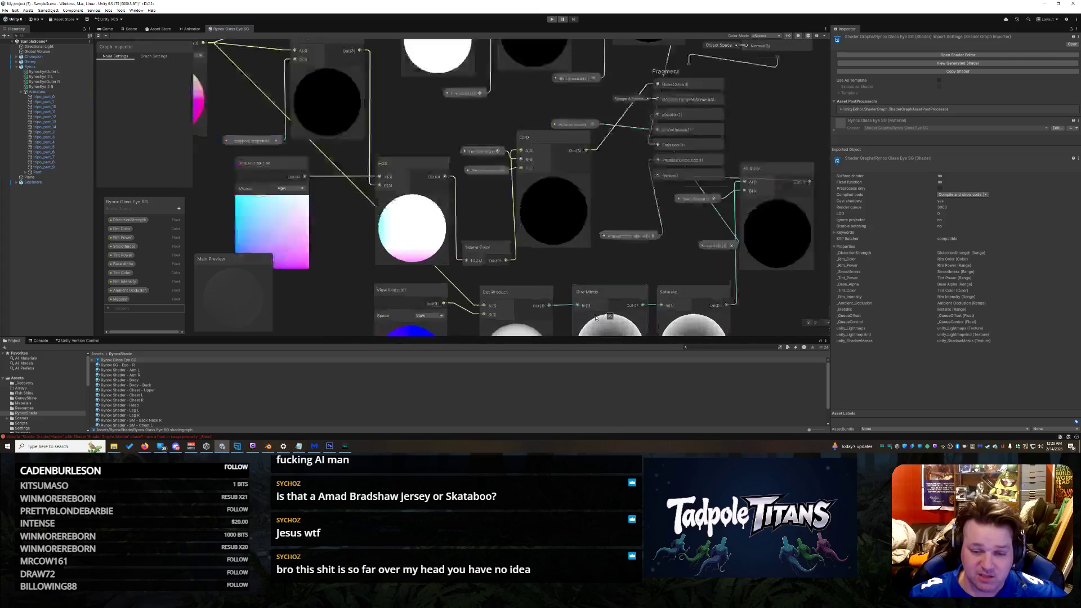
pyautogui.scroll(-2, 603, 281)
pyautogui.rightClick(607, 262)
pyautogui.click(554, 295)
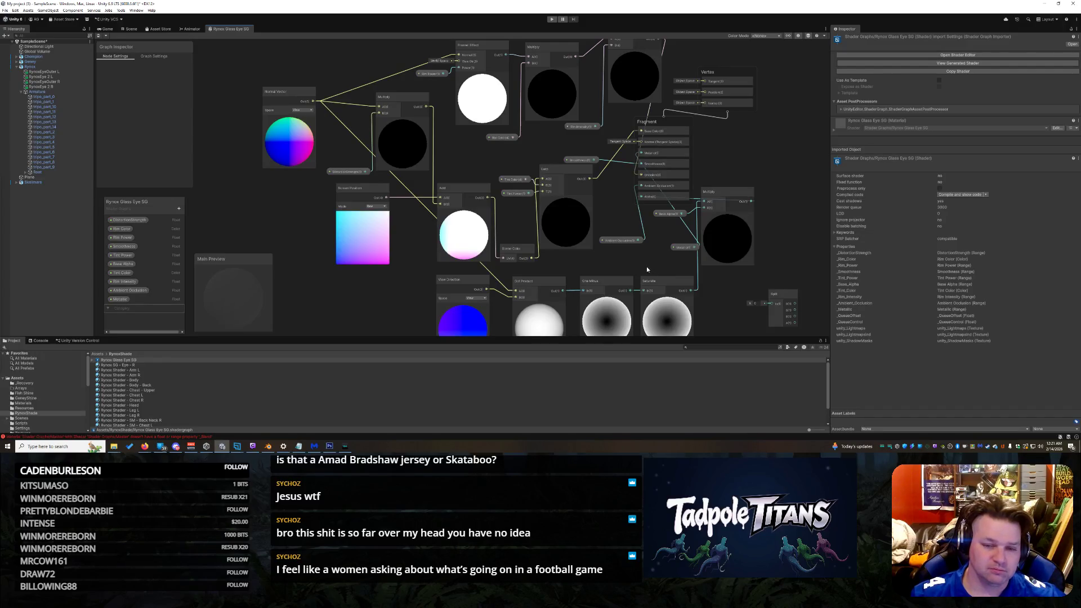
pyautogui.scroll(-5, 742, 325)
pyautogui.scroll(6, 739, 323)
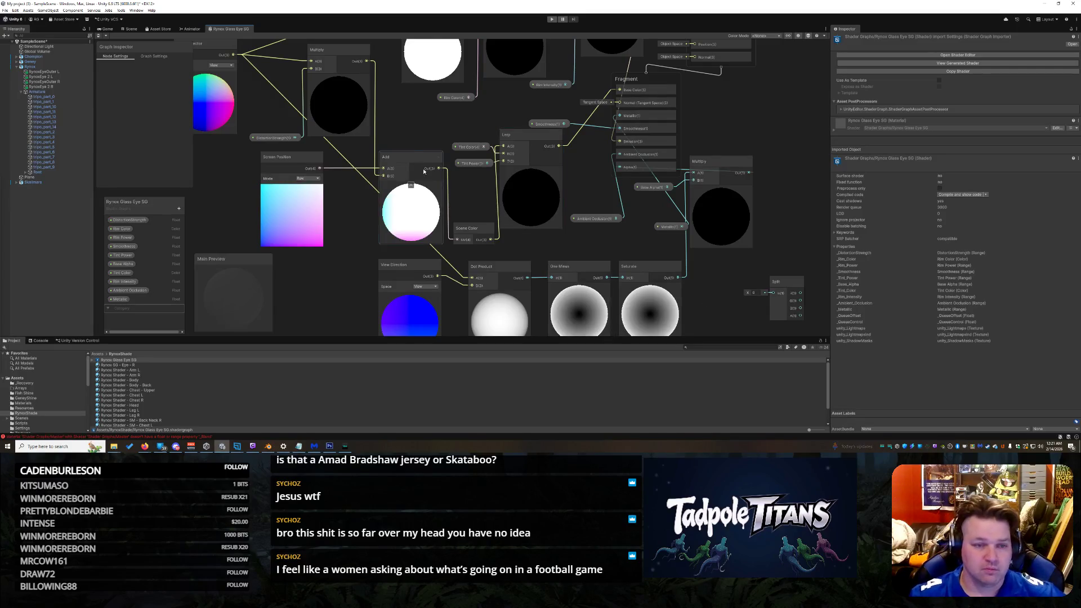
# Step: Drag a wire from the Multiply node toward Fragment Alpha and drop it unconnected
pyautogui.scroll(-1, 394, 130)
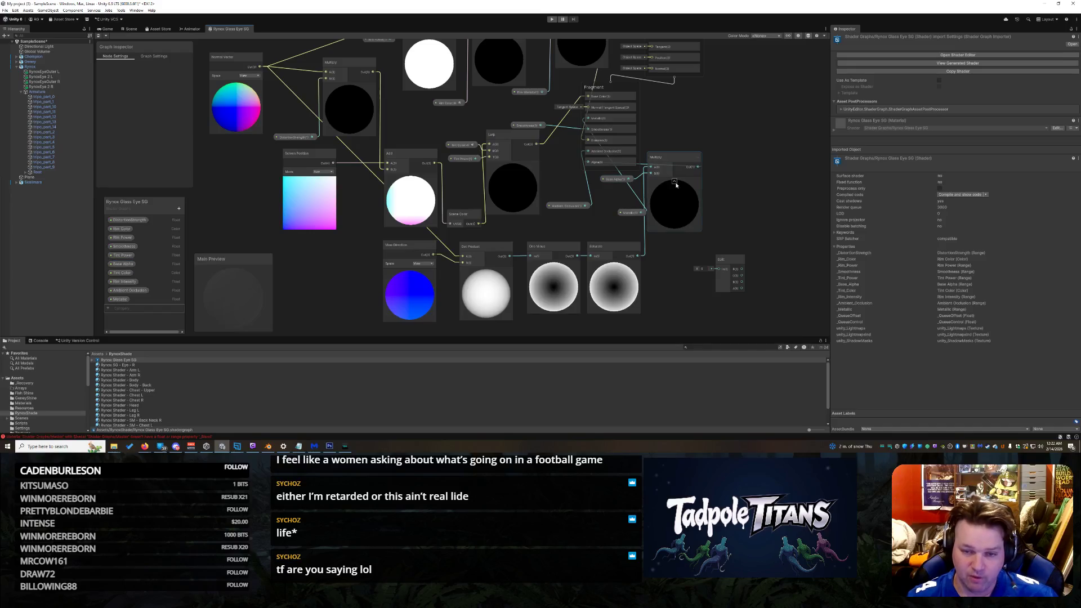
pyautogui.moveTo(638, 163); pyautogui.dragTo(599, 167)
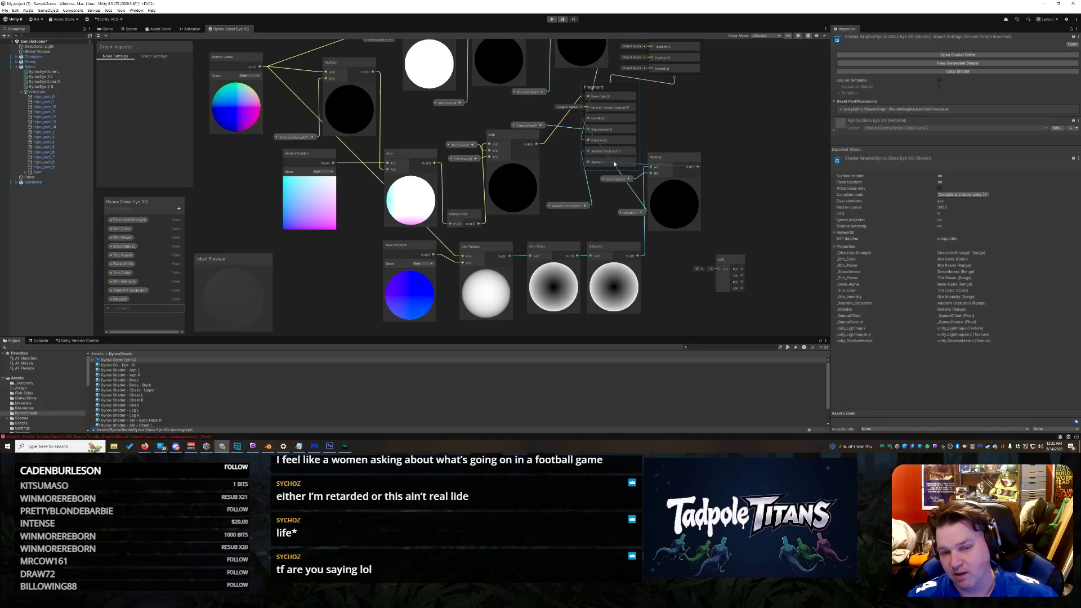
pyautogui.moveTo(618, 165); pyautogui.dragTo(620, 166)
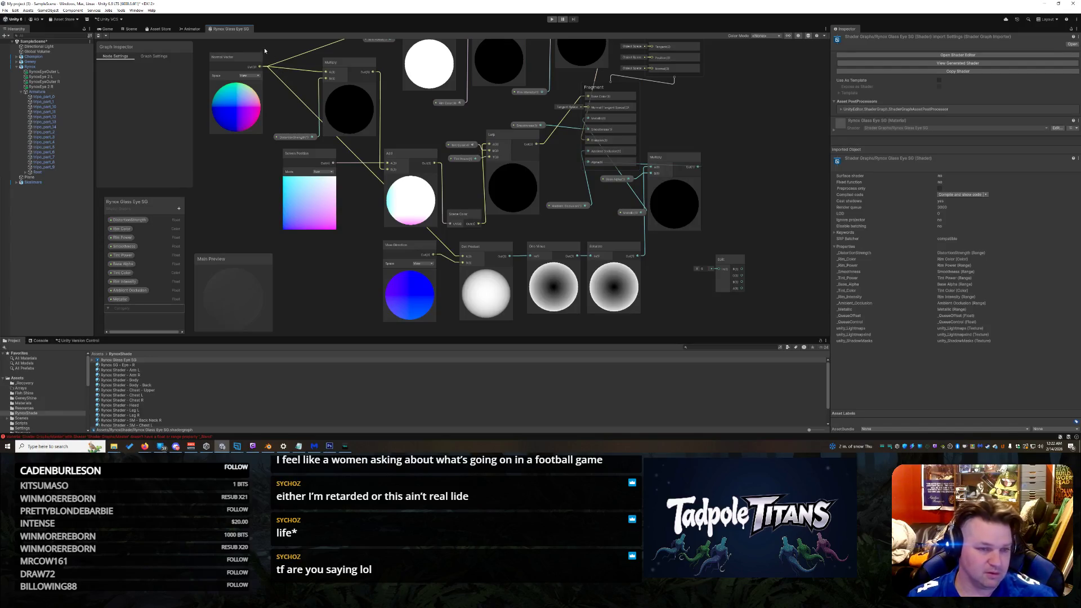
# Step: Close the Rynox Glass Eye SG tab to return to the Scene view
pyautogui.rightClick(232, 32)
pyautogui.click(248, 43)
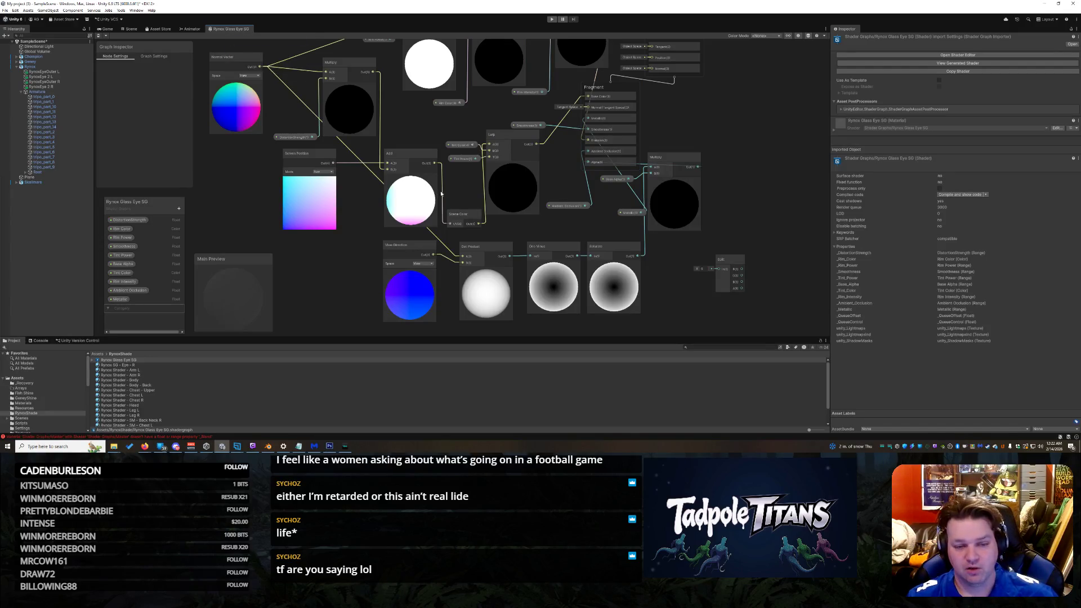
pyautogui.scroll(5, 442, 167)
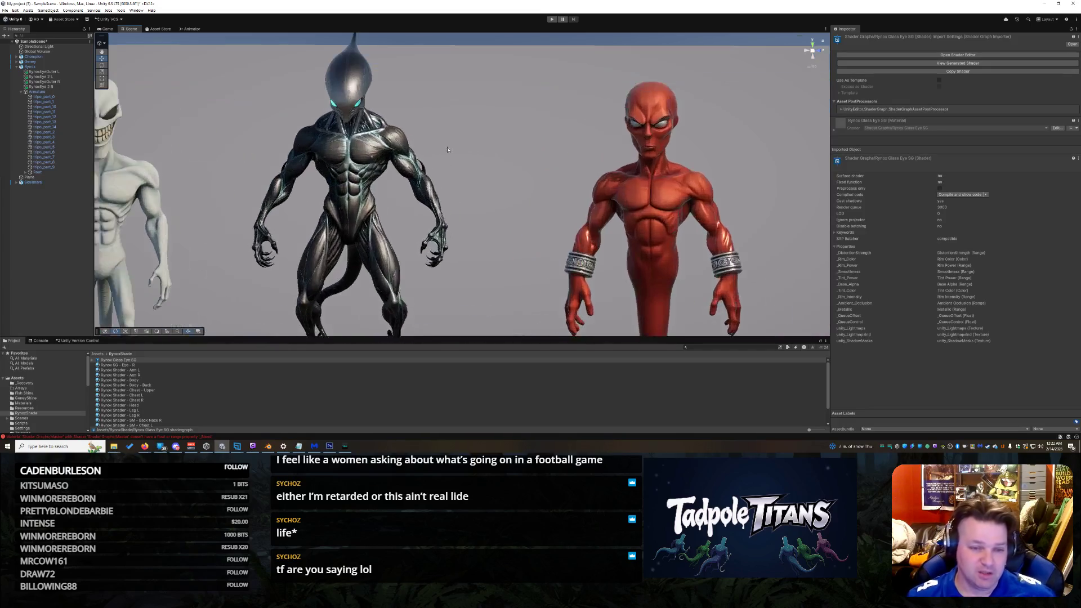
# Step: Set tripo_part_9's Rynox Shader - Body smoothness from 0.346 to 0.169, then select the Plane
pyautogui.moveTo(442, 168)
pyautogui.mouseDown()
pyautogui.moveTo(398, 136)
pyautogui.moveTo(483, 145)
pyautogui.moveTo(487, 170)
pyautogui.mouseUp()
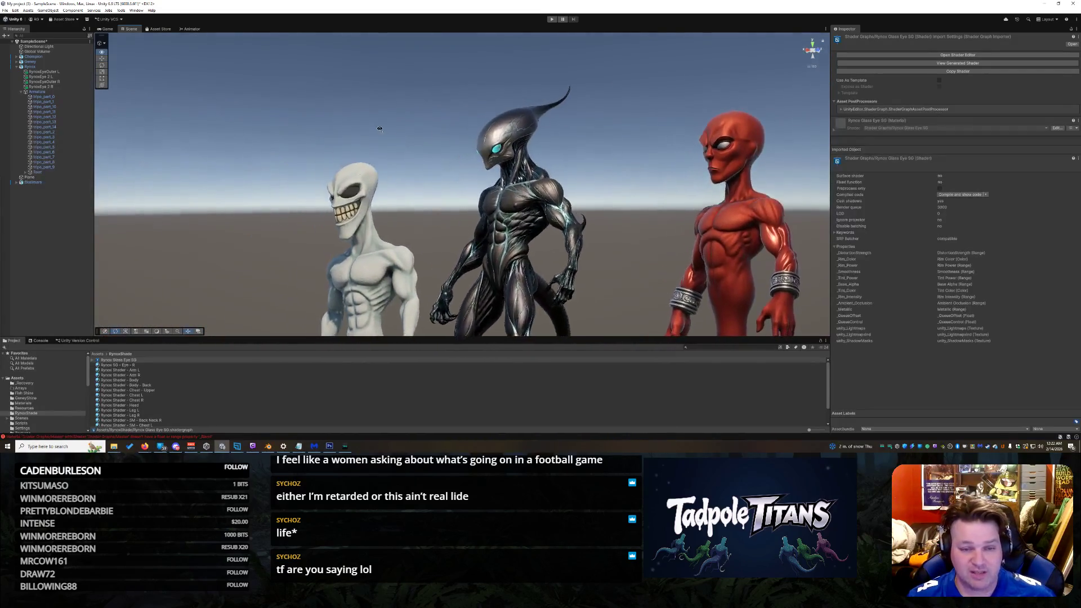
pyautogui.scroll(-8, 486, 169)
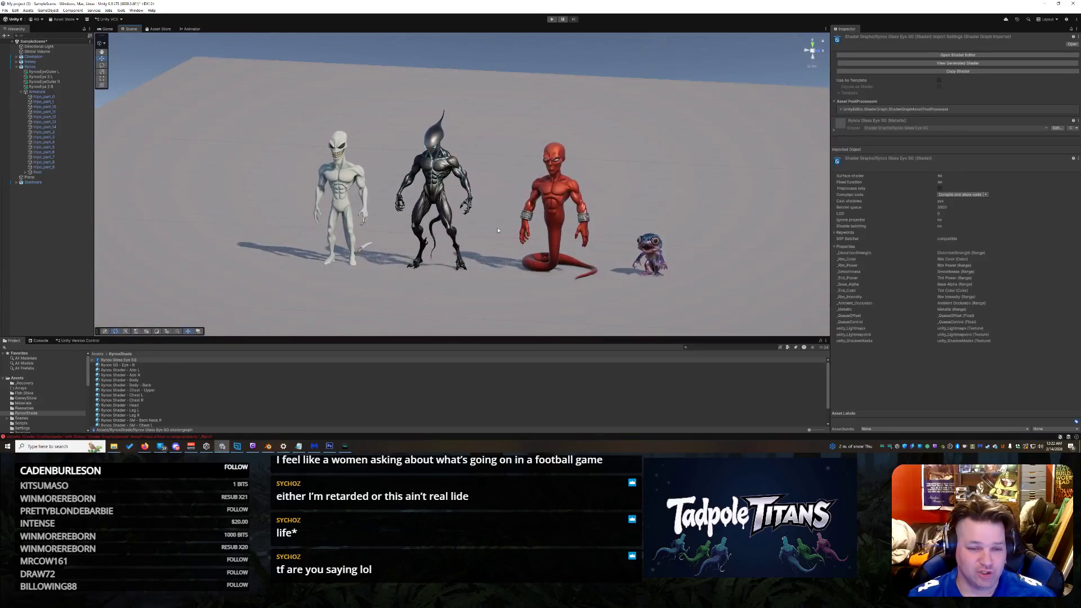
pyautogui.scroll(10, 497, 230)
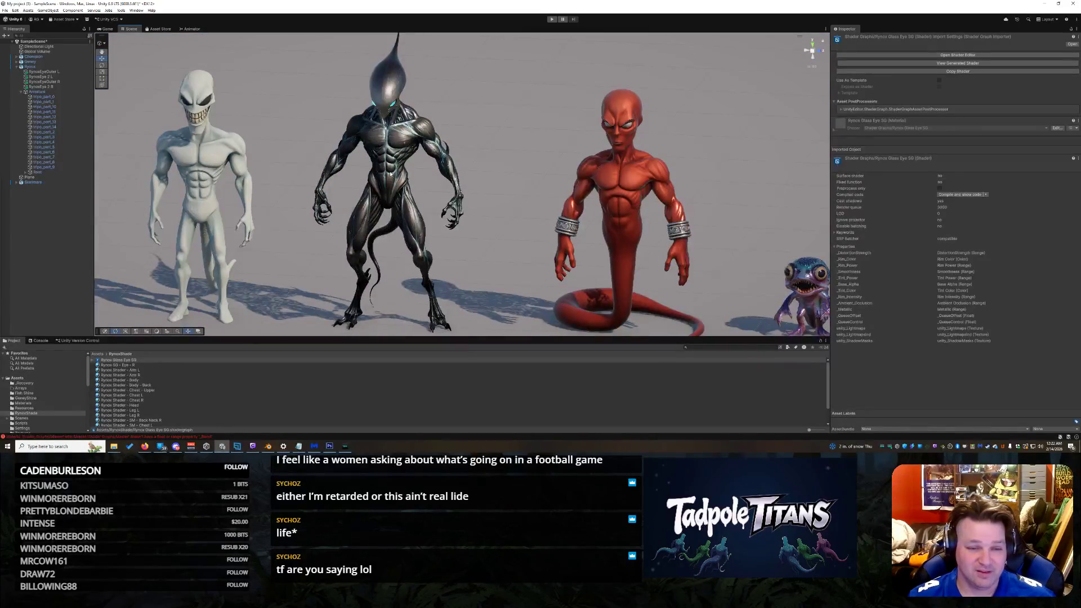
pyautogui.click(391, 174)
pyautogui.click(387, 149)
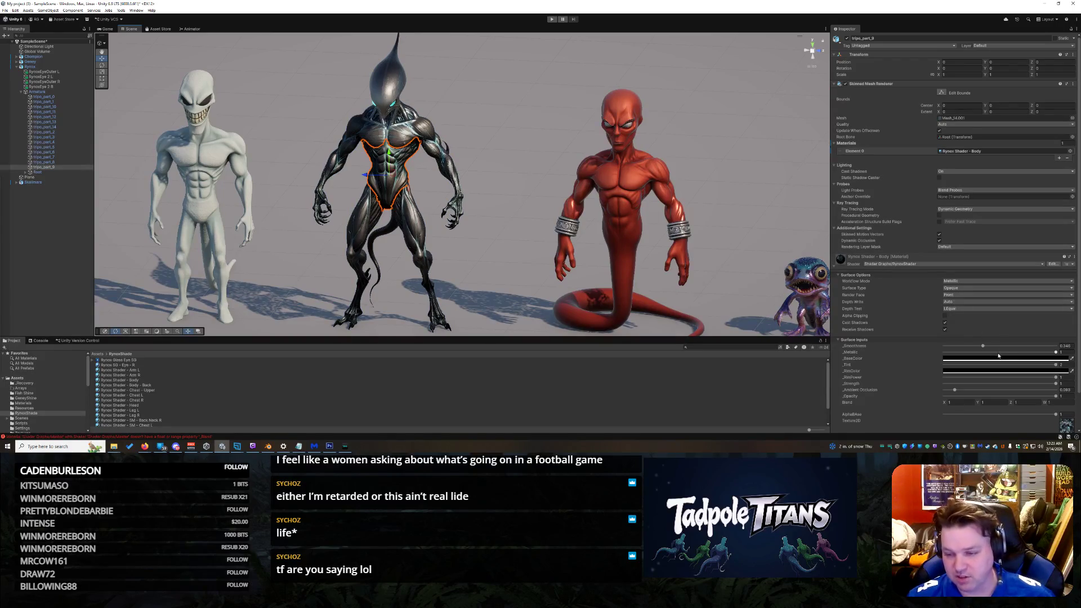
pyautogui.moveTo(983, 348); pyautogui.dragTo(939, 347)
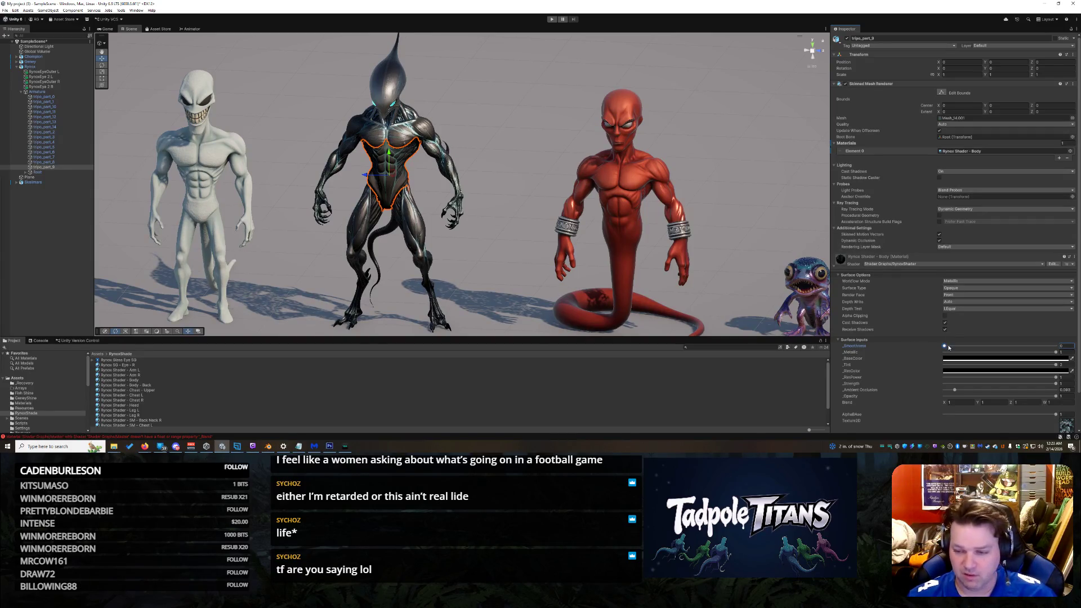
pyautogui.moveTo(946, 346)
pyautogui.mouseDown()
pyautogui.moveTo(993, 348)
pyautogui.moveTo(972, 350)
pyautogui.moveTo(984, 352)
pyautogui.mouseUp()
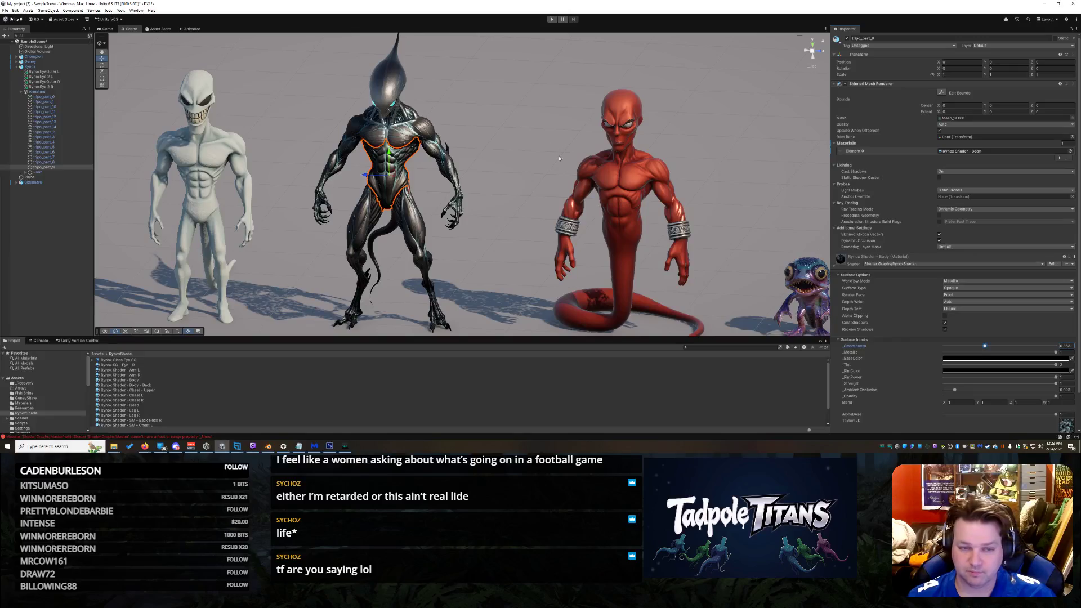
pyautogui.click(544, 207)
pyautogui.moveTo(489, 235)
pyautogui.mouseDown()
pyautogui.moveTo(372, 181)
pyautogui.moveTo(487, 170)
pyautogui.mouseUp()
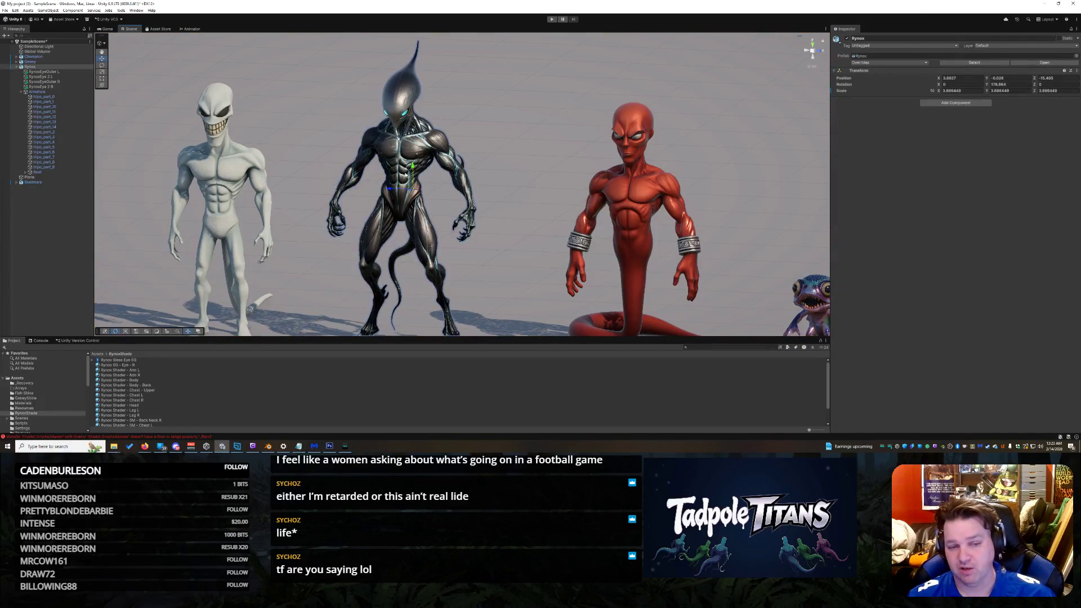
# Step: Pan, zoom and orbit to a side-on close-up of the blue creature, selecting its head mesh
pyautogui.moveTo(498, 173)
pyautogui.mouseDown()
pyautogui.moveTo(526, 164)
pyautogui.moveTo(399, 185)
pyautogui.mouseUp()
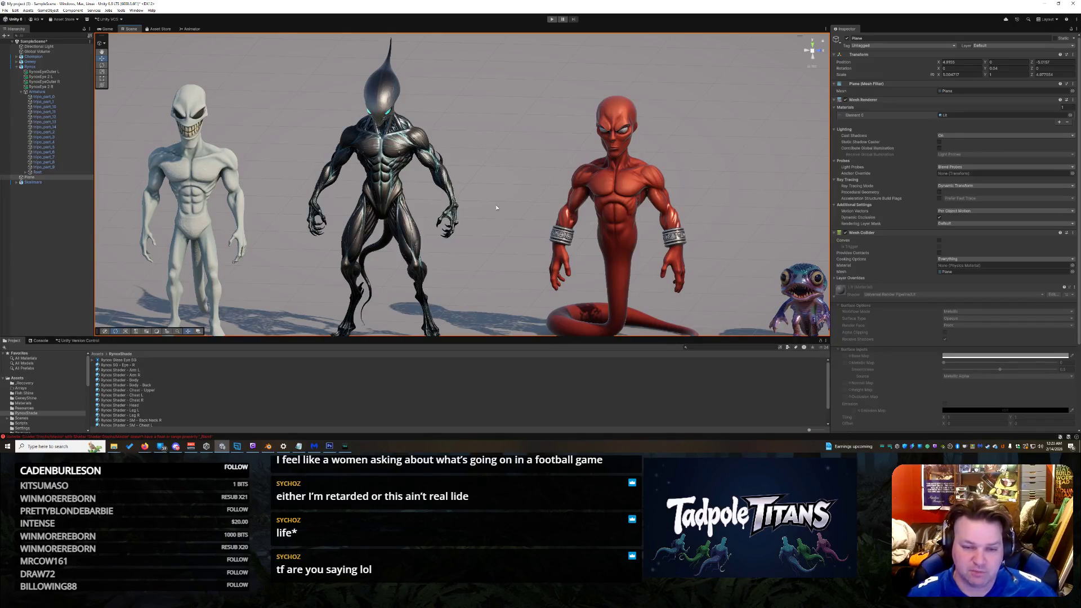
pyautogui.scroll(-6, 496, 208)
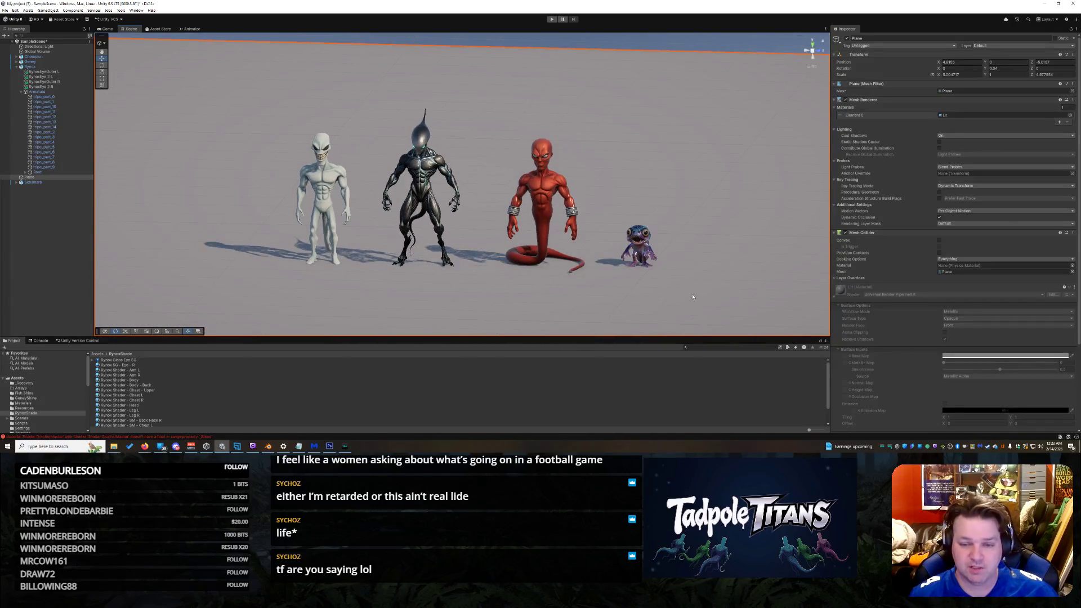
pyautogui.scroll(5, 692, 297)
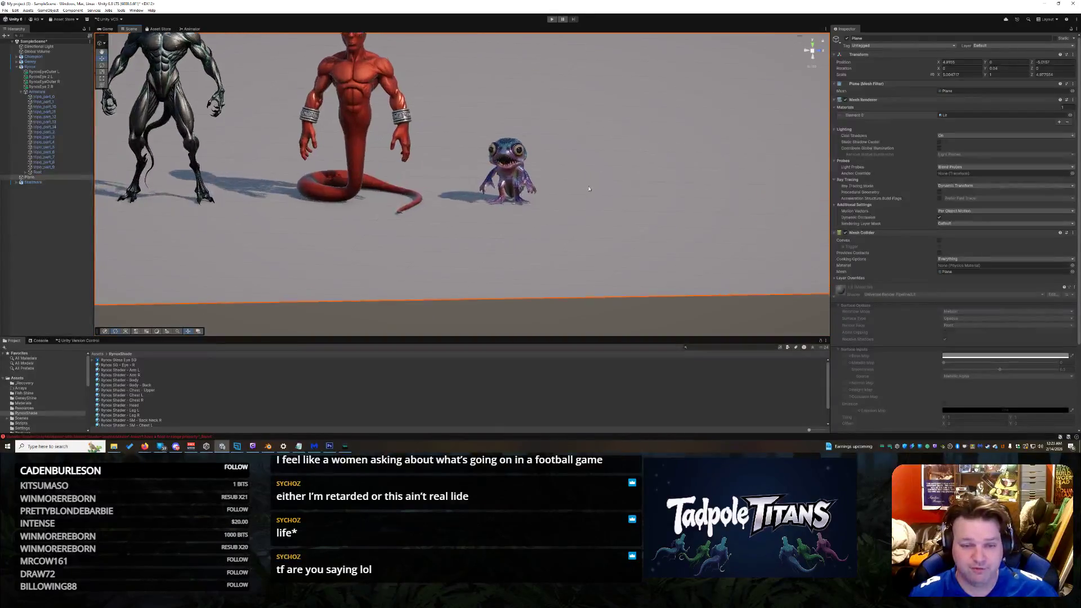
pyautogui.scroll(6, 589, 189)
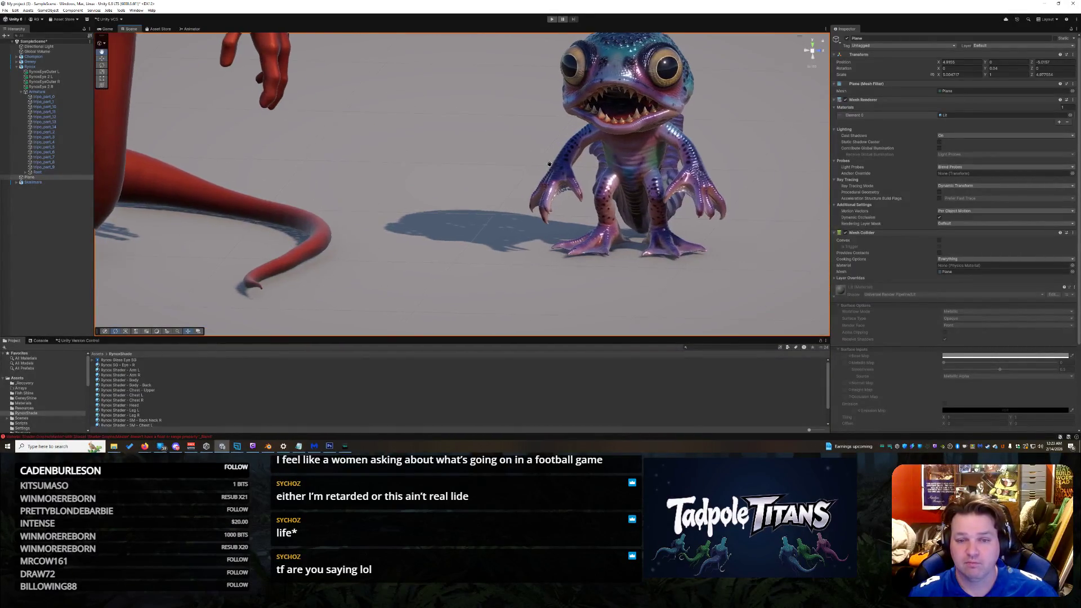
pyautogui.moveTo(549, 163)
pyautogui.mouseDown()
pyautogui.moveTo(541, 208)
pyautogui.moveTo(459, 234)
pyautogui.moveTo(434, 229)
pyautogui.mouseUp()
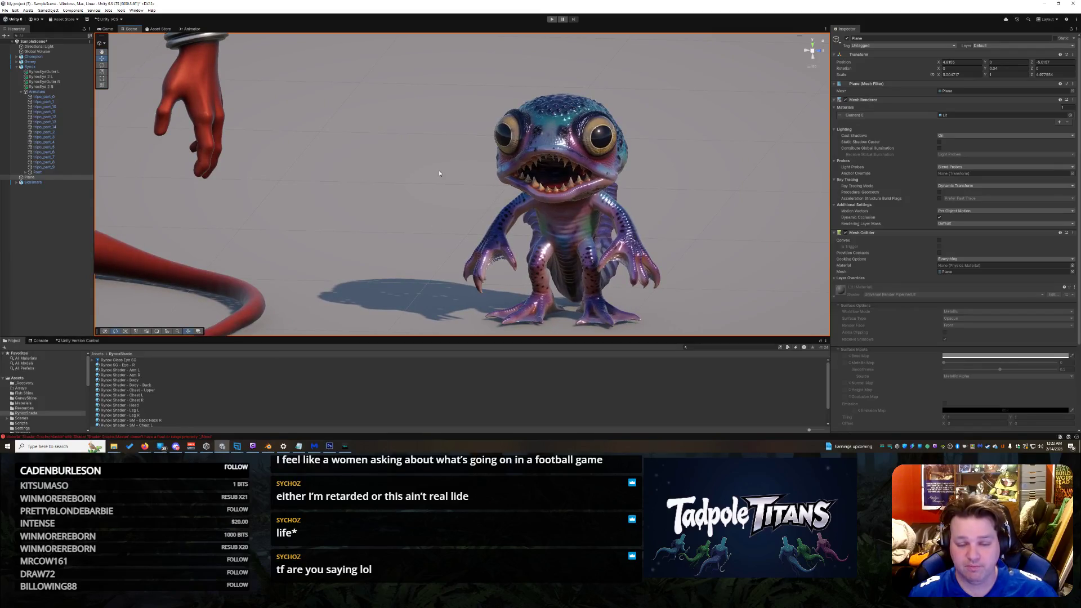
pyautogui.moveTo(516, 175); pyautogui.dragTo(616, 199)
pyautogui.moveTo(283, 156)
pyautogui.mouseDown()
pyautogui.moveTo(446, 215)
pyautogui.moveTo(414, 242)
pyautogui.mouseUp()
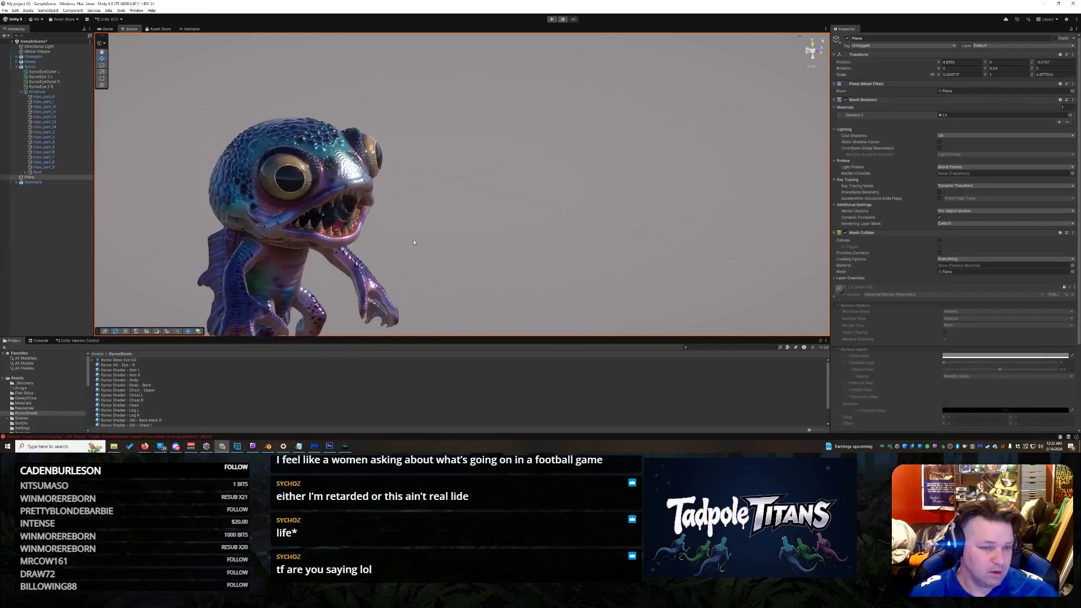
pyautogui.click(302, 147)
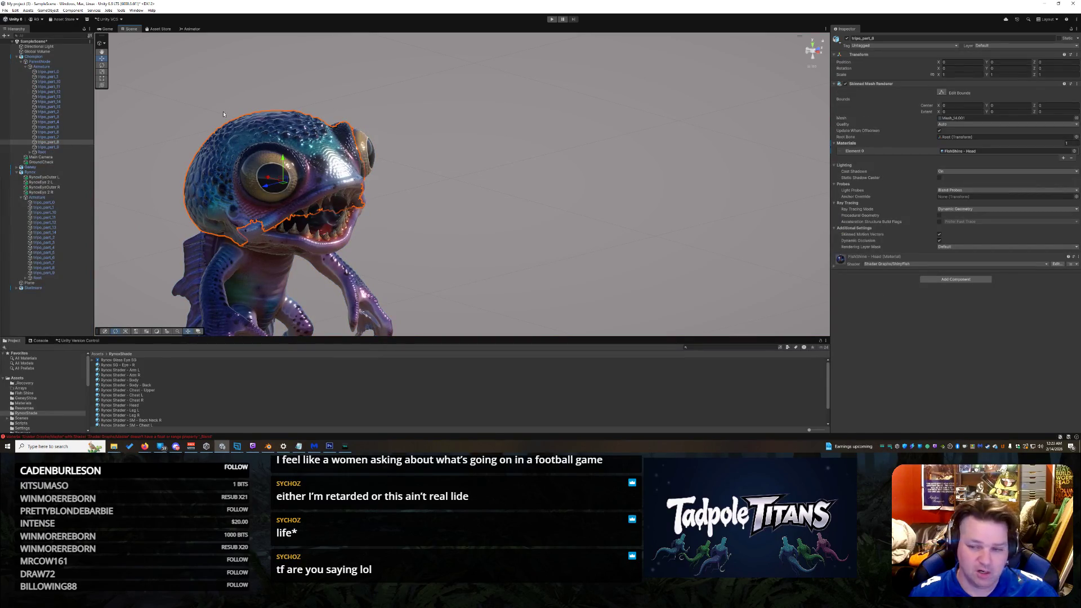
# Step: Expand tripo_part_8's FishShine - Head material, then select and collapse the Champion hierarchy branch
pyautogui.click(836, 268)
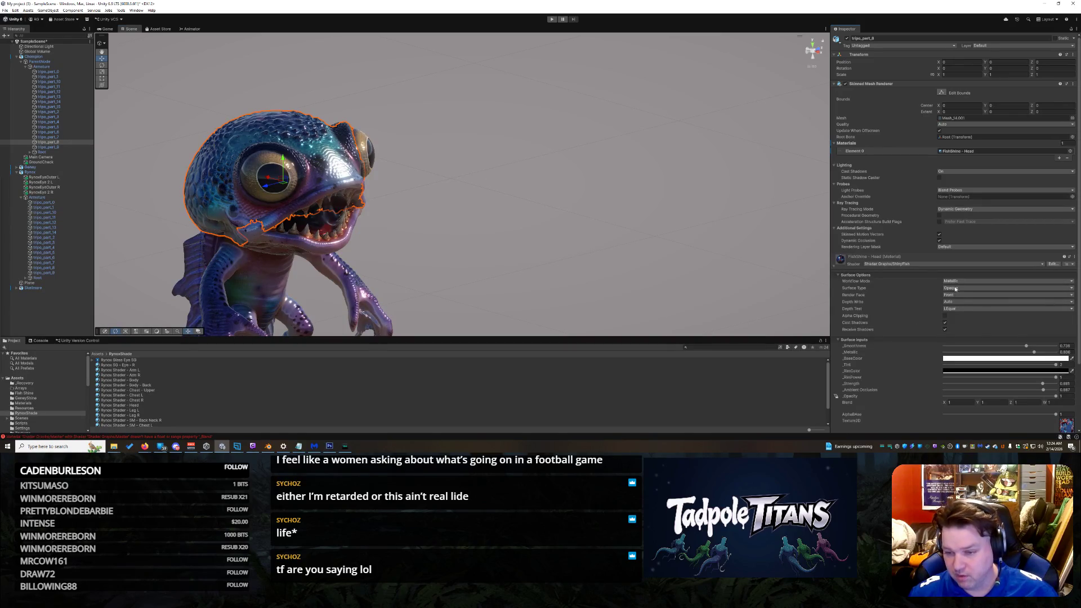
pyautogui.scroll(-2, 982, 390)
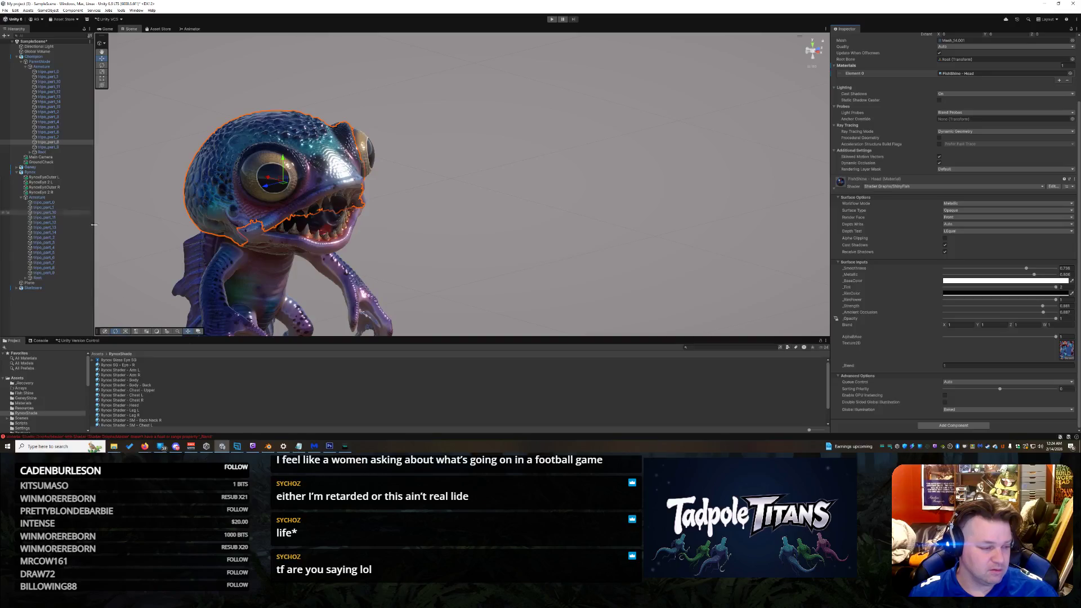
pyautogui.click(20, 57)
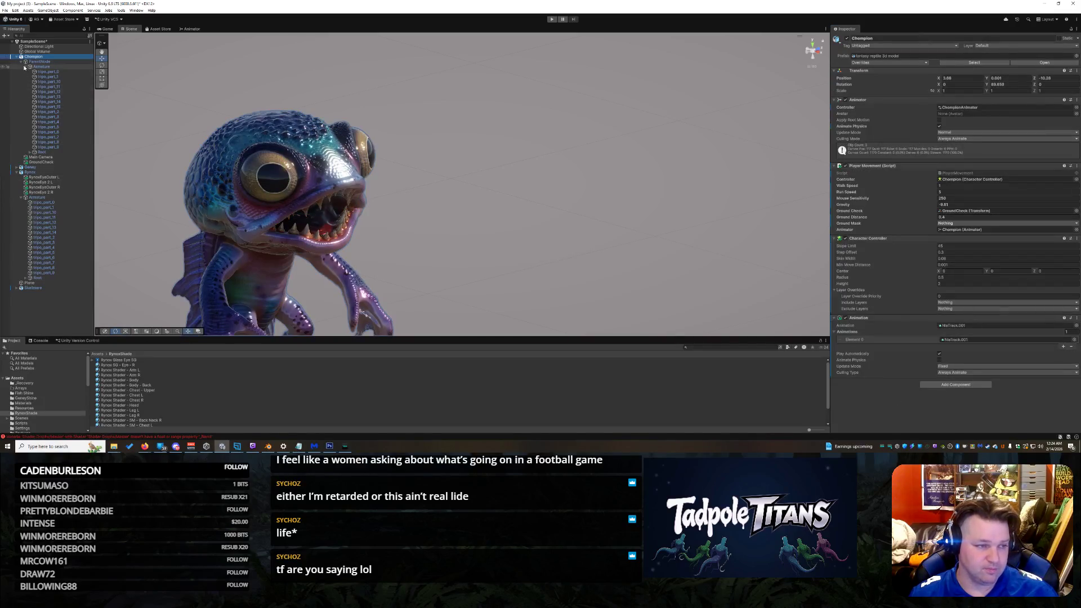
pyautogui.click(16, 57)
pyautogui.scroll(-5, 386, 209)
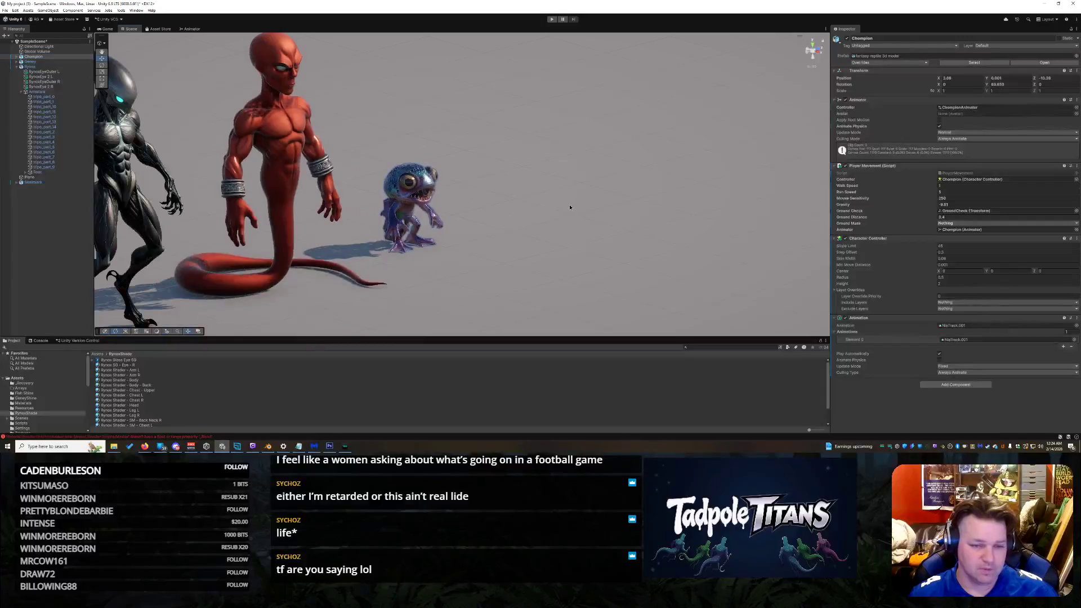
# Step: Pull the Scene view back over several creatures and select the floor Plane
pyautogui.scroll(-3, 570, 207)
pyautogui.moveTo(570, 207)
pyautogui.mouseDown()
pyautogui.moveTo(222, 190)
pyautogui.moveTo(243, 123)
pyautogui.moveTo(475, 295)
pyautogui.moveTo(449, 306)
pyautogui.moveTo(528, 321)
pyautogui.moveTo(395, 308)
pyautogui.moveTo(435, 295)
pyautogui.moveTo(429, 255)
pyautogui.moveTo(451, 242)
pyautogui.moveTo(415, 255)
pyautogui.moveTo(389, 282)
pyautogui.moveTo(424, 280)
pyautogui.moveTo(406, 282)
pyautogui.moveTo(400, 248)
pyautogui.moveTo(378, 272)
pyautogui.mouseUp()
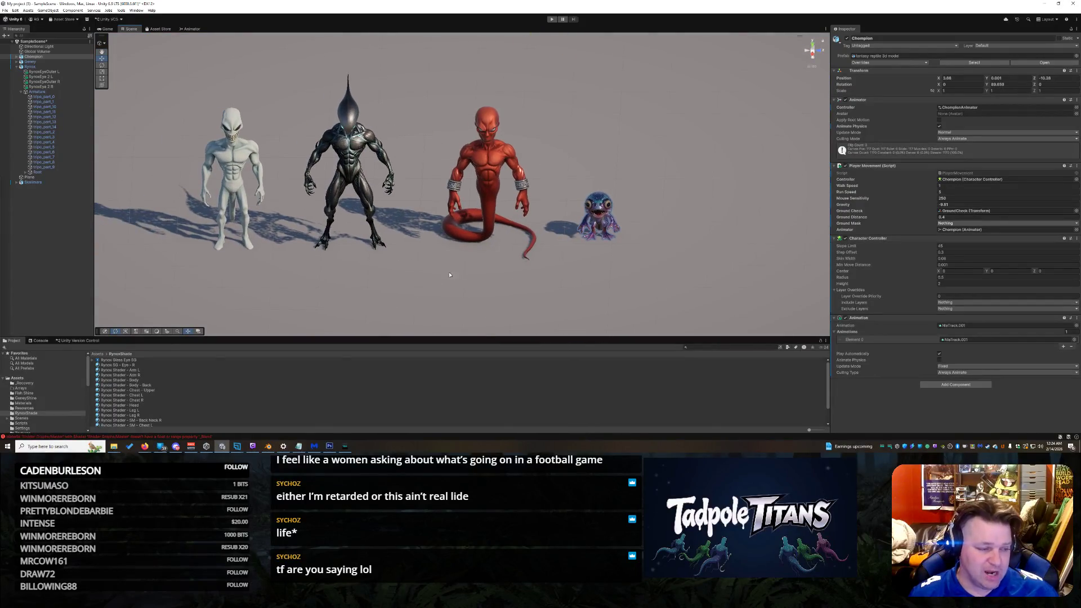
pyautogui.click(411, 302)
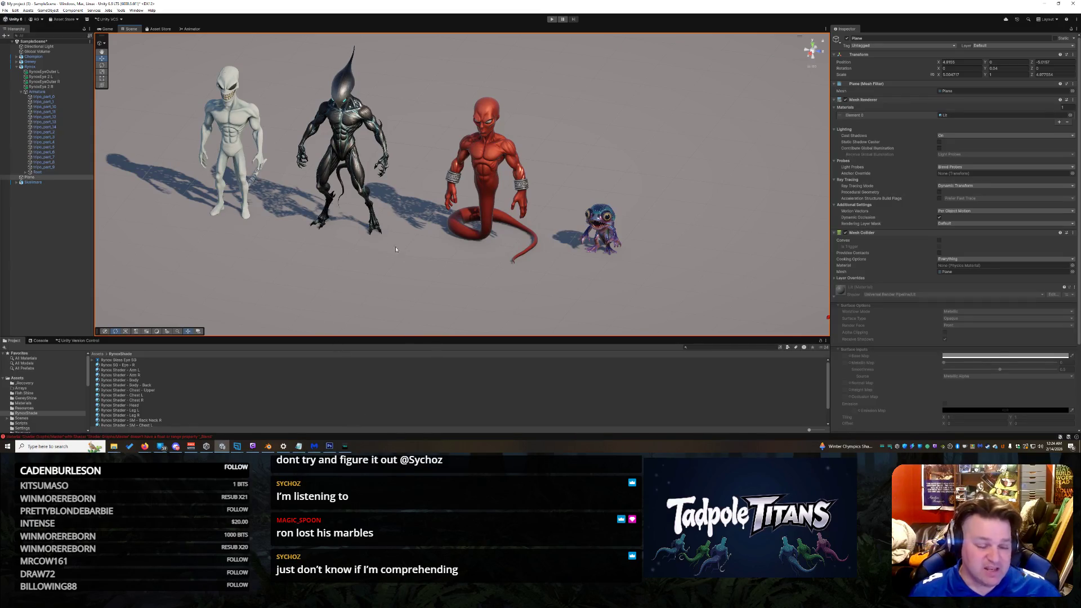
# Step: Orbit and zoom to a frontal view of all four creatures, then switch to Tripo's model page
pyautogui.moveTo(364, 258)
pyautogui.mouseDown()
pyautogui.moveTo(389, 272)
pyautogui.moveTo(357, 277)
pyautogui.moveTo(292, 246)
pyautogui.moveTo(381, 287)
pyautogui.moveTo(381, 265)
pyautogui.mouseUp()
pyautogui.scroll(-5, 394, 256)
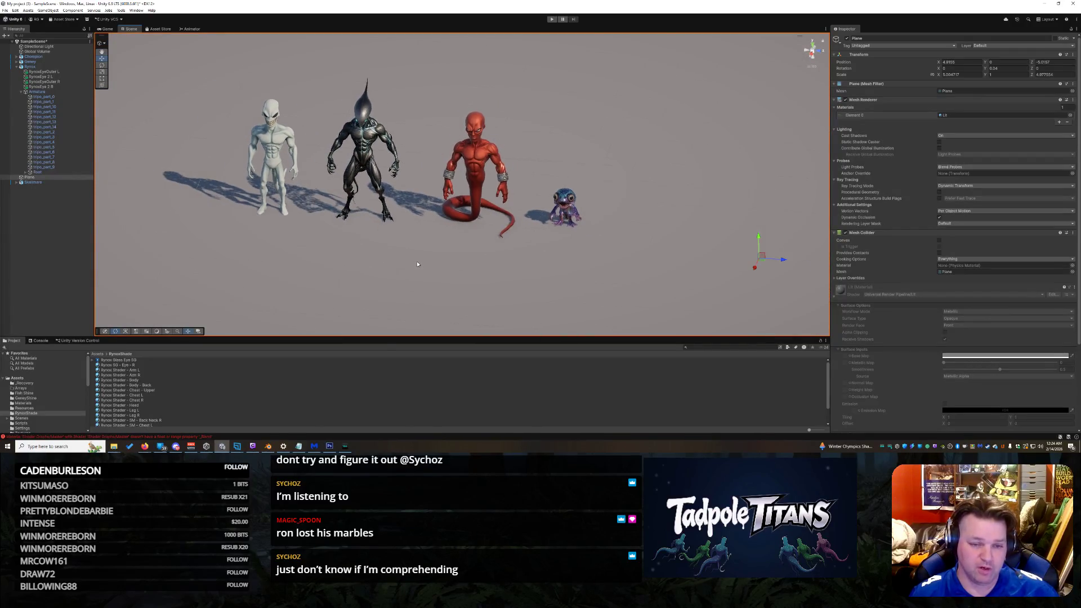
pyautogui.scroll(2, 432, 237)
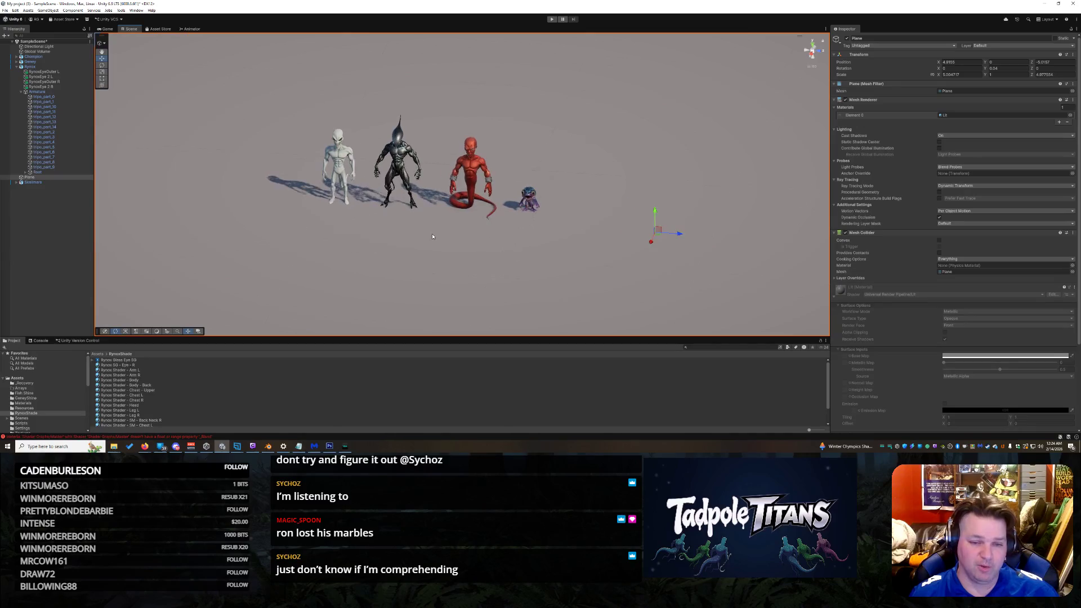
pyautogui.scroll(5, 428, 242)
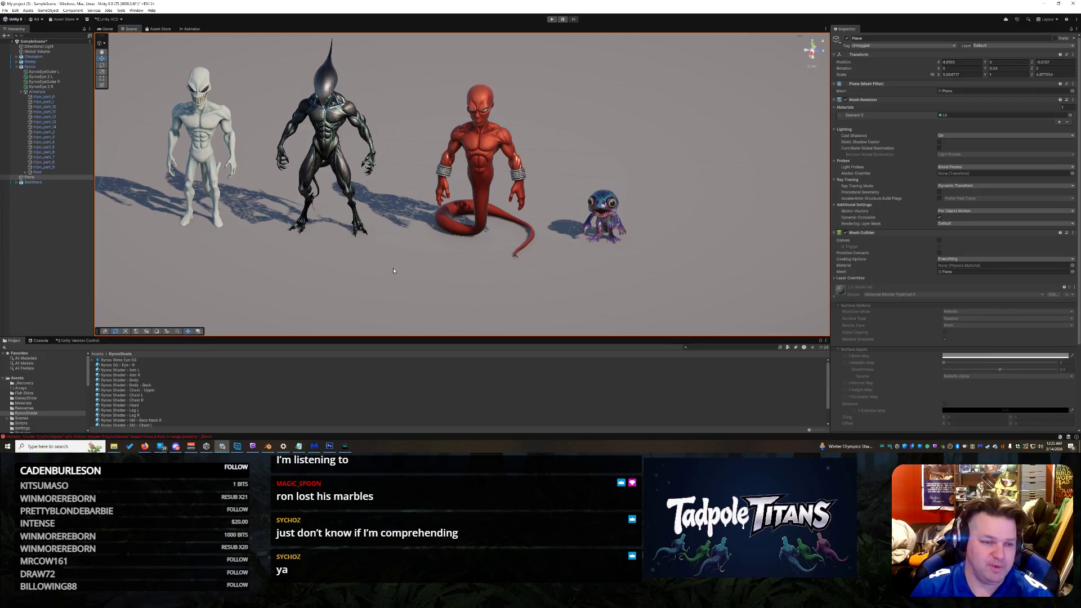
pyautogui.scroll(3, 426, 281)
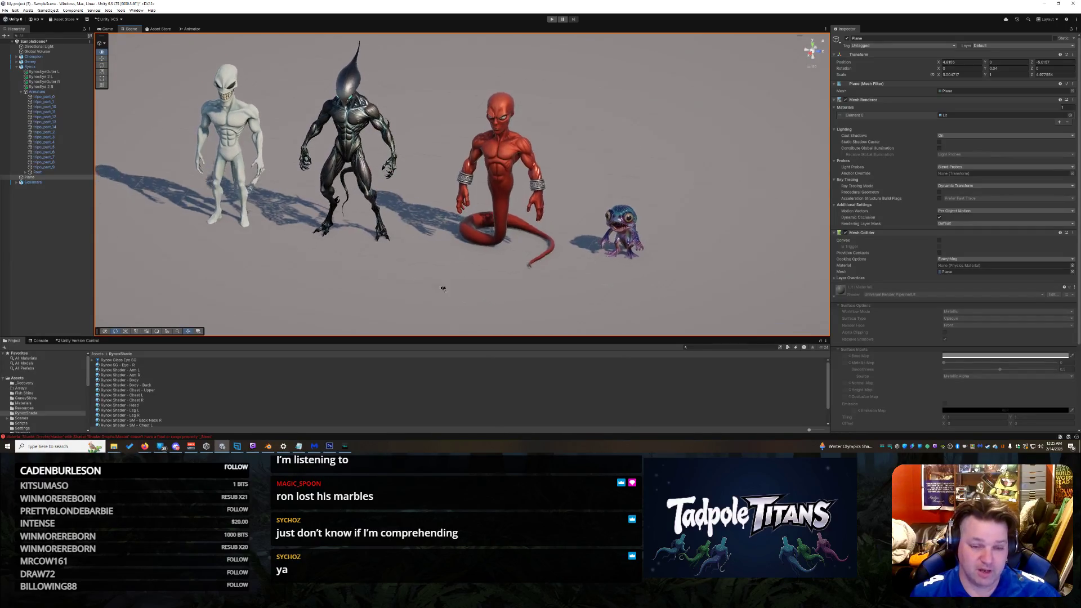
pyautogui.scroll(-3, 506, 273)
pyautogui.scroll(4, 507, 277)
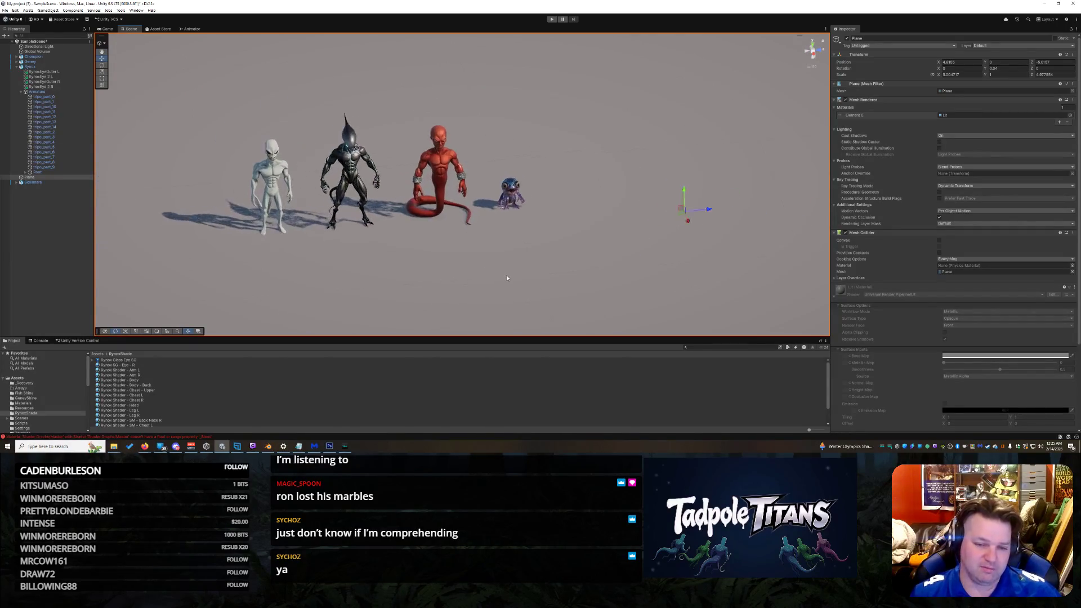
pyautogui.moveTo(535, 295); pyautogui.dragTo(435, 263)
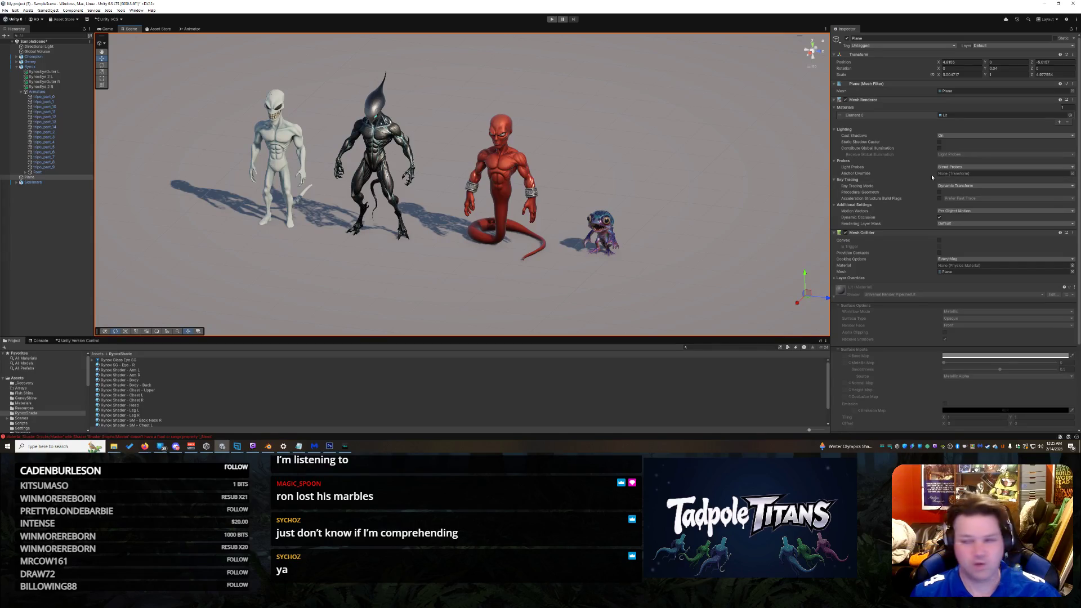
pyautogui.moveTo(145, 446)
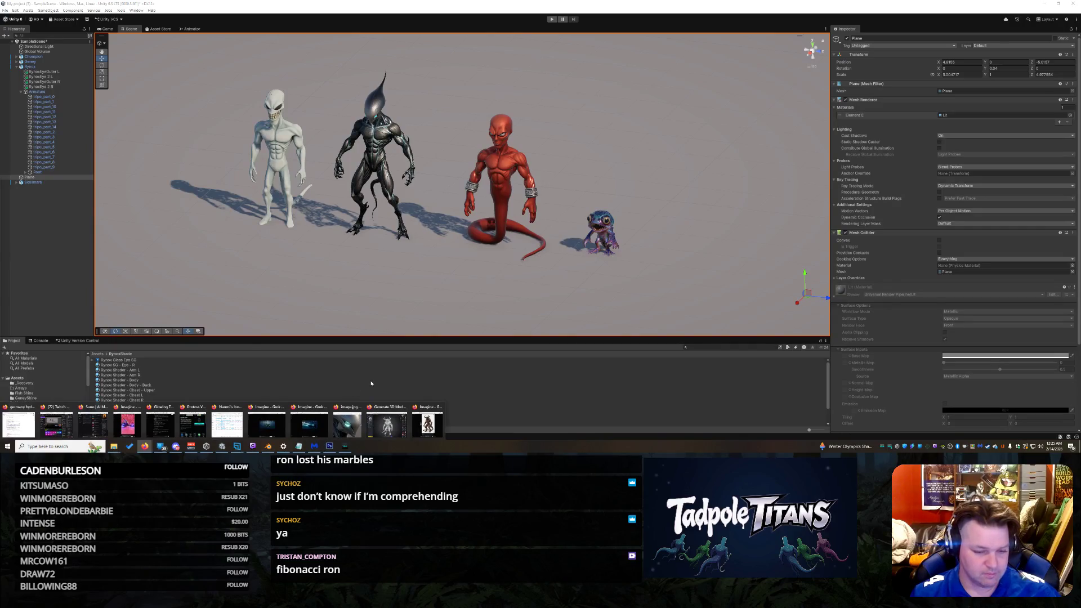
pyautogui.click(402, 424)
# Step: Orbit the untextured demon to front and head-side views, briefly selecting then clearing a lower-body part
pyautogui.moveTo(623, 197)
pyautogui.mouseDown()
pyautogui.moveTo(525, 232)
pyautogui.moveTo(535, 200)
pyautogui.moveTo(495, 212)
pyautogui.moveTo(512, 213)
pyautogui.moveTo(502, 234)
pyautogui.moveTo(520, 203)
pyautogui.moveTo(582, 237)
pyautogui.mouseUp()
pyautogui.scroll(5, 603, 248)
pyautogui.scroll(-2, 608, 215)
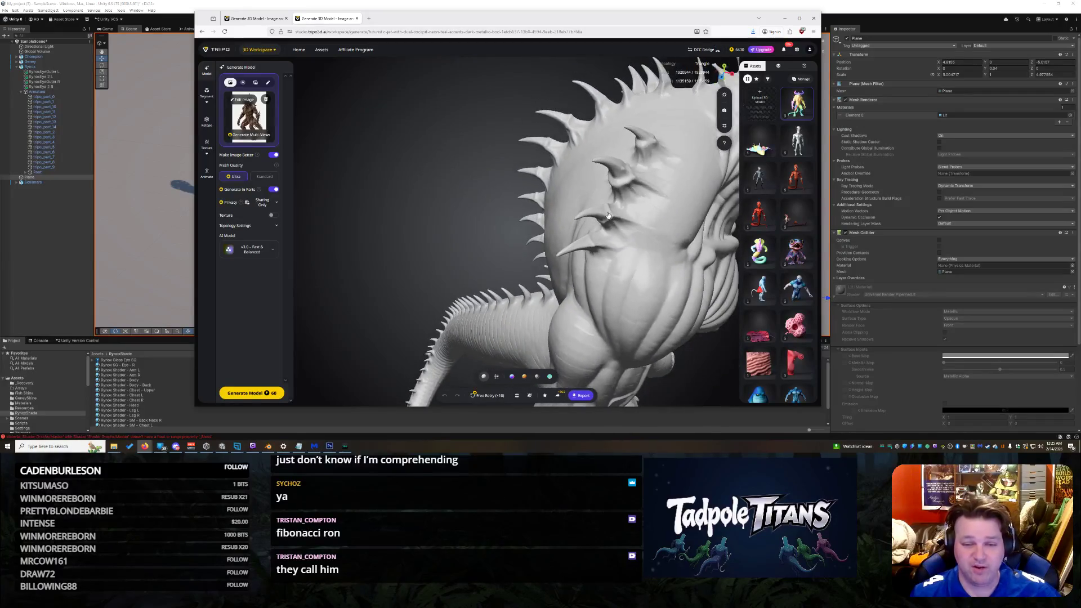
pyautogui.moveTo(629, 199)
pyautogui.mouseDown()
pyautogui.moveTo(579, 188)
pyautogui.moveTo(586, 194)
pyautogui.mouseUp()
pyautogui.click(642, 217)
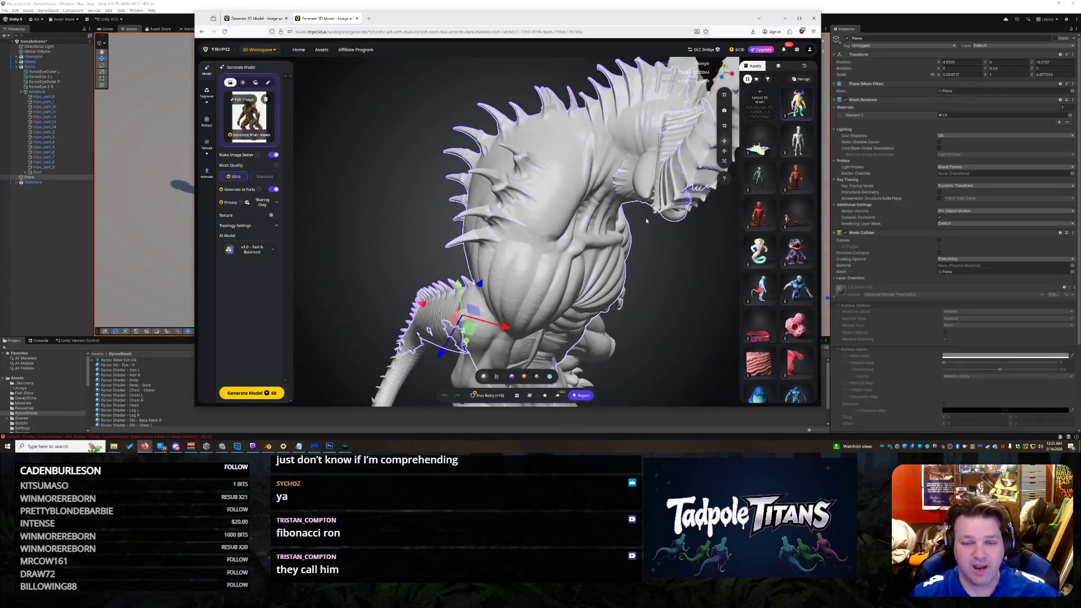
pyautogui.click(655, 268)
pyautogui.scroll(-2, 648, 266)
pyautogui.moveTo(648, 267)
pyautogui.mouseDown()
pyautogui.moveTo(615, 262)
pyautogui.moveTo(530, 211)
pyautogui.mouseUp()
pyautogui.scroll(-2, 540, 216)
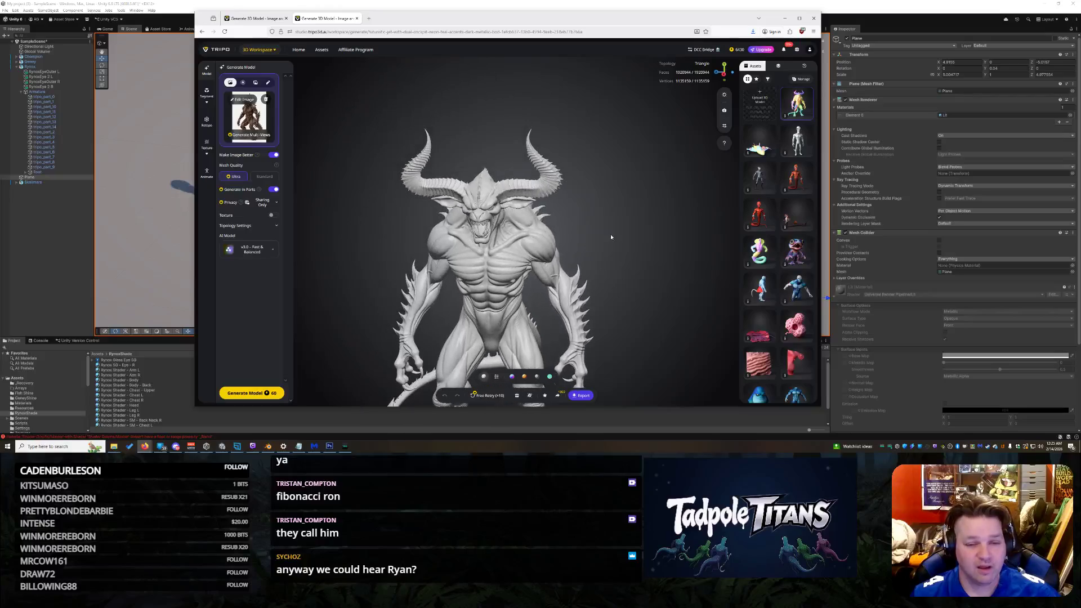
pyautogui.scroll(5, 589, 228)
# Step: Inspect the demon's spiked back, tail, neck and chest up close, then select a part
pyautogui.moveTo(609, 230)
pyautogui.mouseDown()
pyautogui.moveTo(546, 255)
pyautogui.moveTo(619, 176)
pyautogui.moveTo(702, 150)
pyautogui.moveTo(938, 208)
pyautogui.moveTo(991, 126)
pyautogui.mouseUp()
pyautogui.moveTo(669, 169)
pyautogui.mouseDown()
pyautogui.moveTo(497, 140)
pyautogui.moveTo(525, 162)
pyautogui.moveTo(581, 177)
pyautogui.moveTo(666, 183)
pyautogui.moveTo(625, 223)
pyautogui.moveTo(630, 287)
pyautogui.moveTo(454, 250)
pyautogui.moveTo(413, 271)
pyautogui.moveTo(433, 237)
pyautogui.mouseUp()
pyautogui.scroll(5, 609, 293)
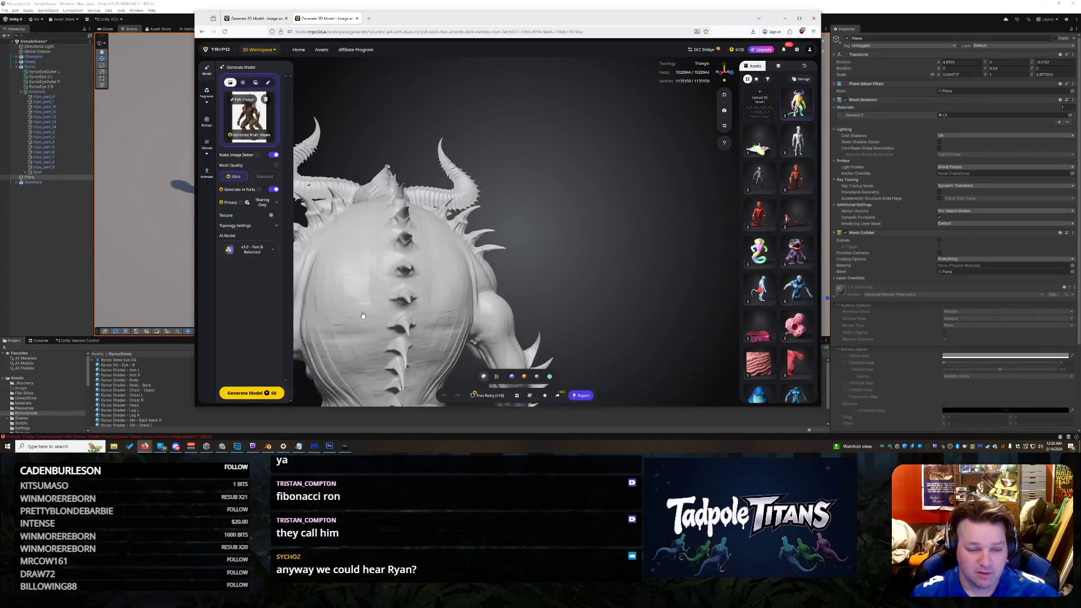
pyautogui.scroll(-5, 446, 212)
pyautogui.scroll(10, 441, 249)
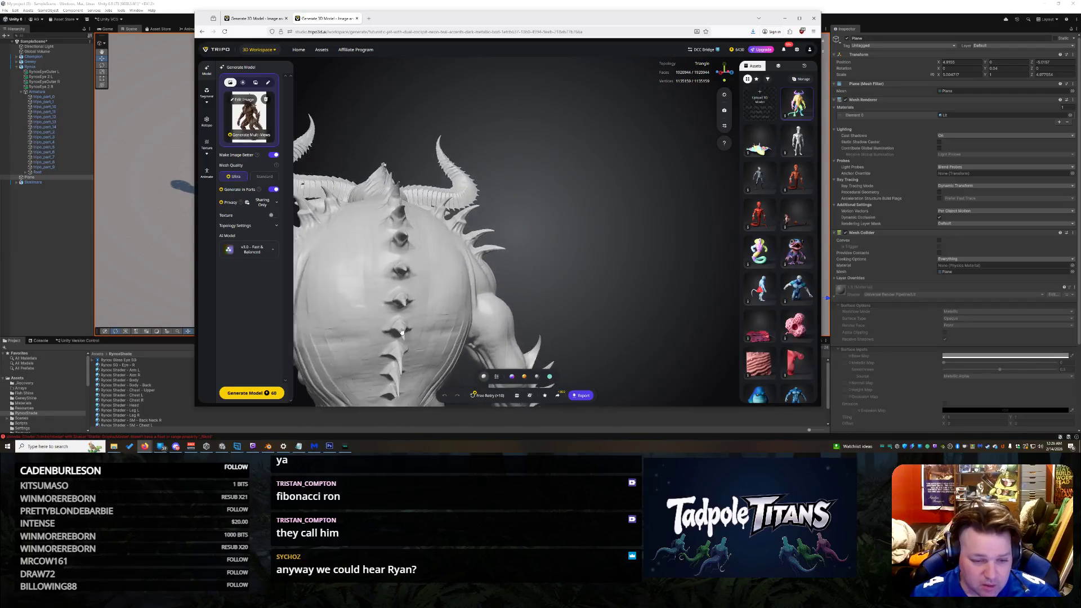
pyautogui.moveTo(419, 297)
pyautogui.mouseDown()
pyautogui.moveTo(535, 310)
pyautogui.moveTo(502, 297)
pyautogui.moveTo(503, 177)
pyautogui.moveTo(553, 227)
pyautogui.moveTo(601, 248)
pyautogui.moveTo(591, 295)
pyautogui.moveTo(580, 295)
pyautogui.moveTo(700, 248)
pyautogui.moveTo(535, 252)
pyautogui.mouseUp()
pyautogui.scroll(5, 535, 310)
pyautogui.click(526, 254)
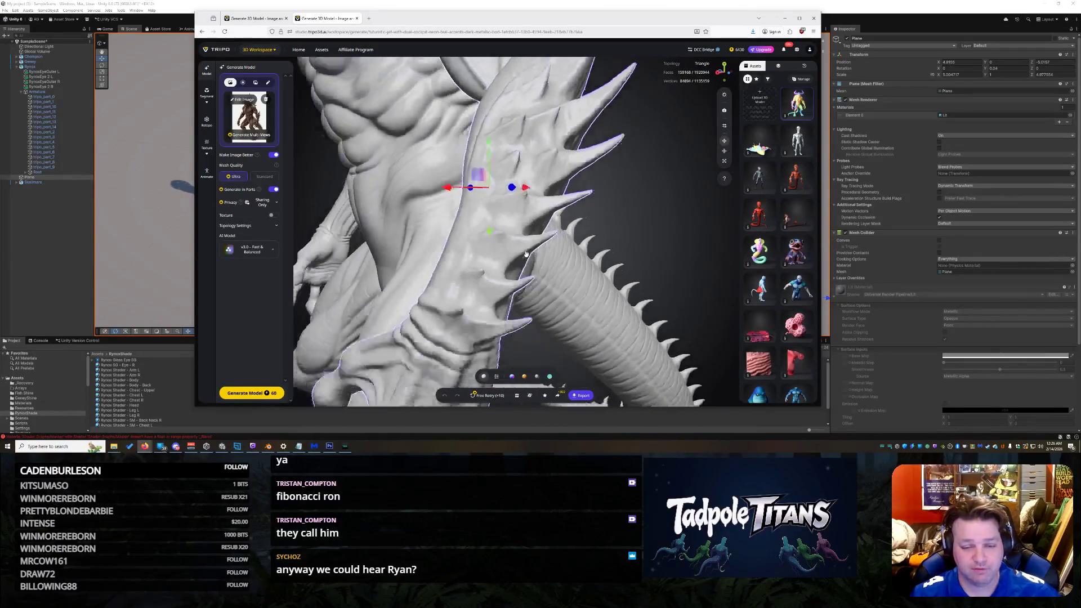
# Step: Turn the demon front-on with its curled horns showing, then bring up the VoiceMeeter Banana mixer
pyautogui.scroll(-10, 526, 254)
pyautogui.scroll(5, 474, 275)
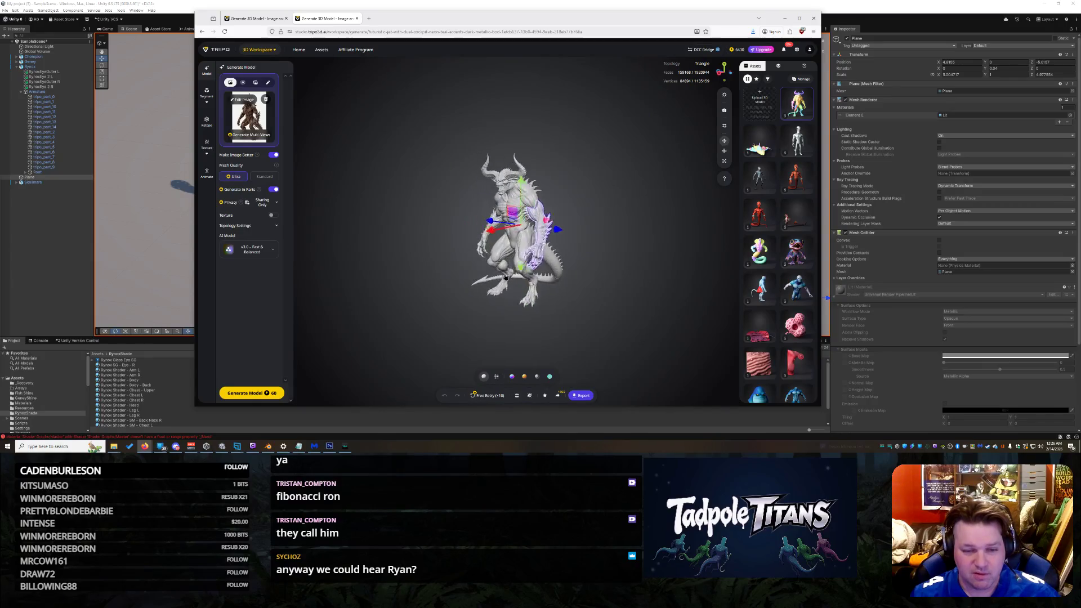
pyautogui.moveTo(508, 280); pyautogui.dragTo(578, 254)
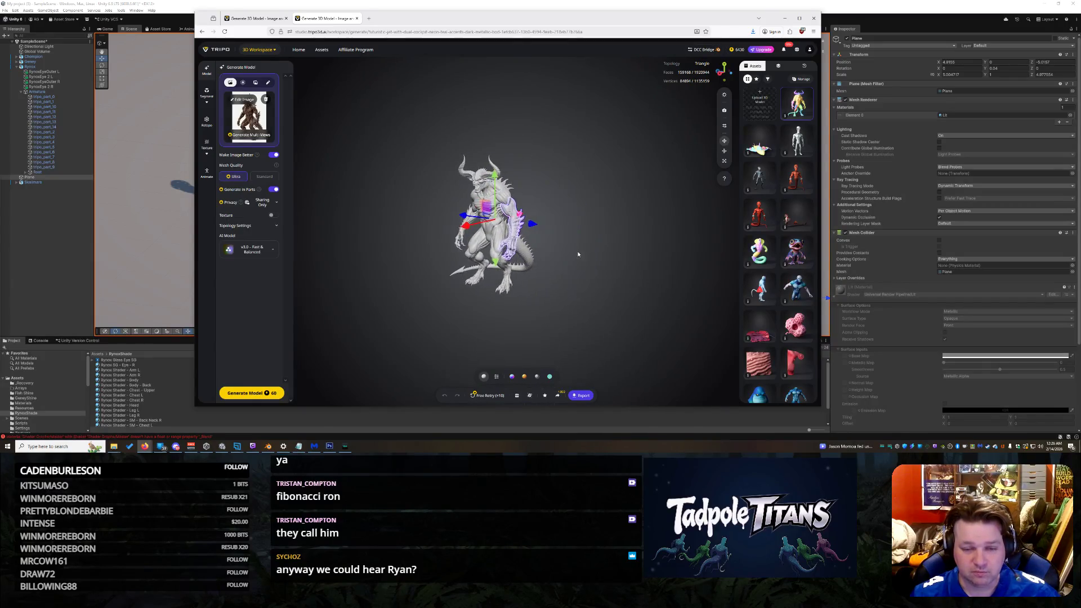
pyautogui.moveTo(477, 281); pyautogui.dragTo(516, 285)
pyautogui.scroll(5, 608, 214)
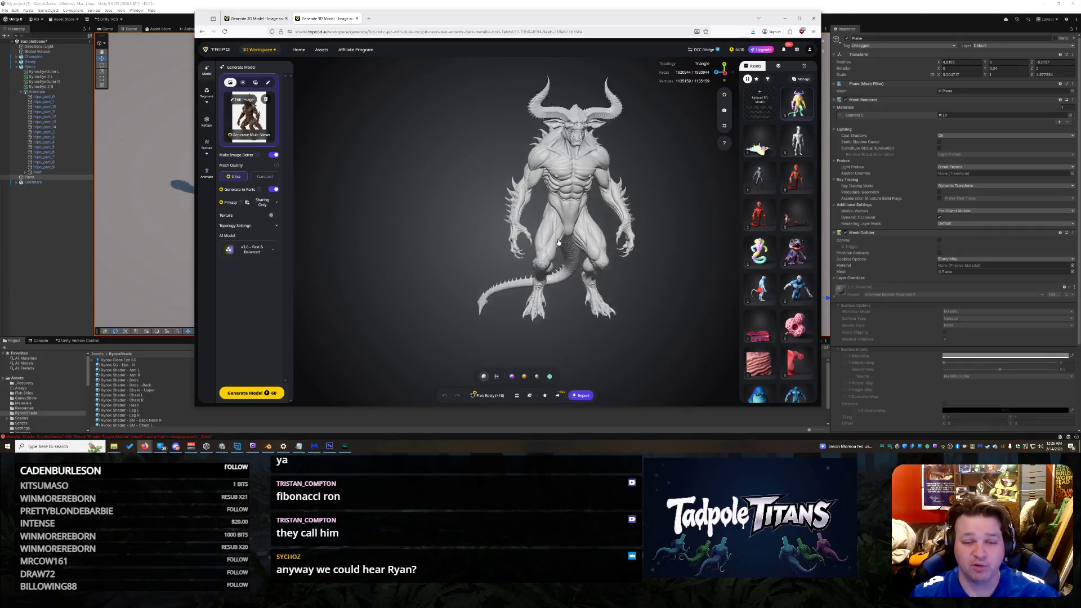
pyautogui.scroll(5, 594, 194)
pyautogui.scroll(-5, 594, 194)
pyautogui.moveTo(595, 194)
pyautogui.mouseDown()
pyautogui.moveTo(552, 228)
pyautogui.moveTo(624, 238)
pyautogui.moveTo(588, 217)
pyautogui.moveTo(638, 223)
pyautogui.mouseUp()
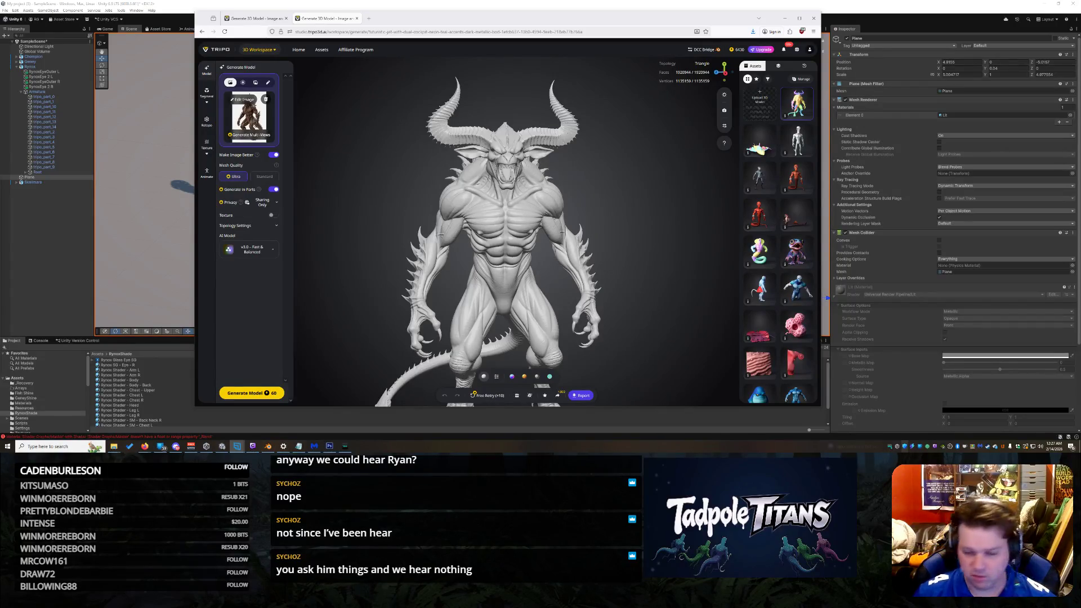
pyautogui.click(192, 446)
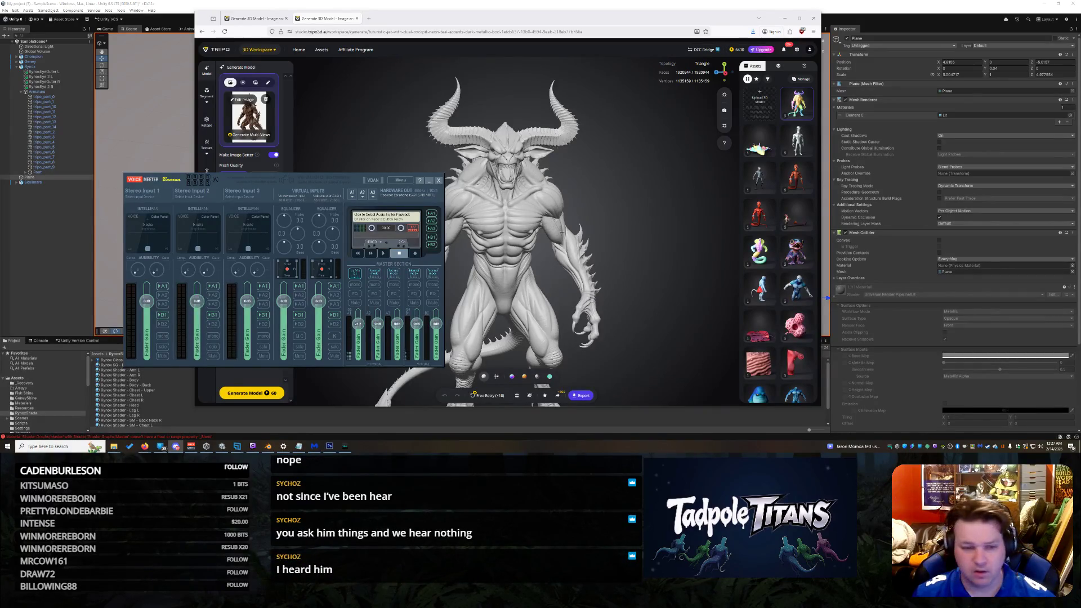
# Step: Check VoiceMeeter's A1 output device without changing it, then open Windows Sound settings from the speaker tray icon
pyautogui.click(393, 180)
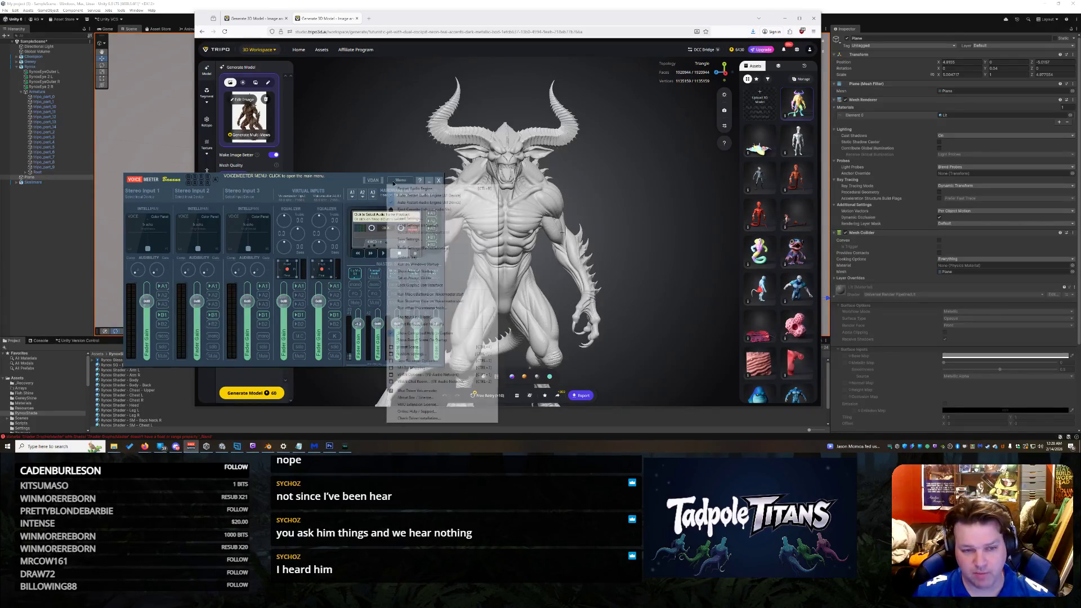
pyautogui.click(349, 196)
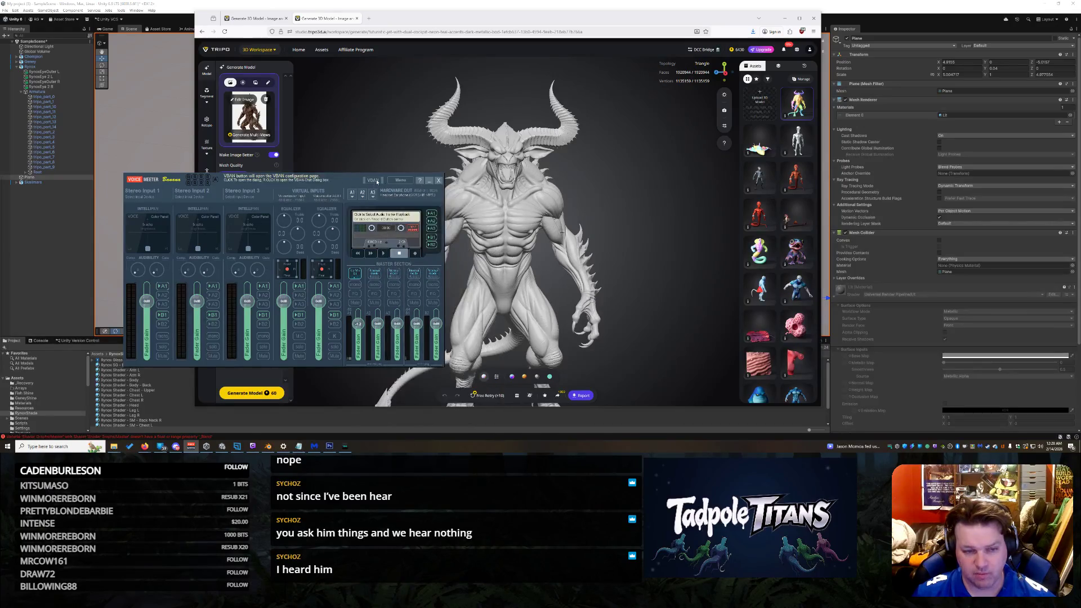
pyautogui.click(349, 196)
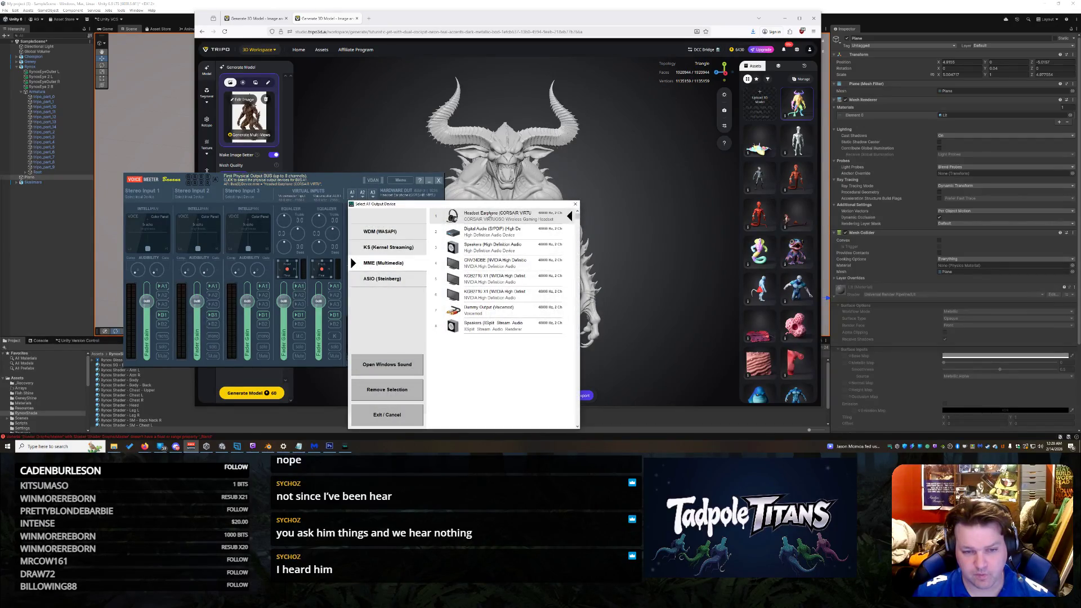
pyautogui.click(575, 204)
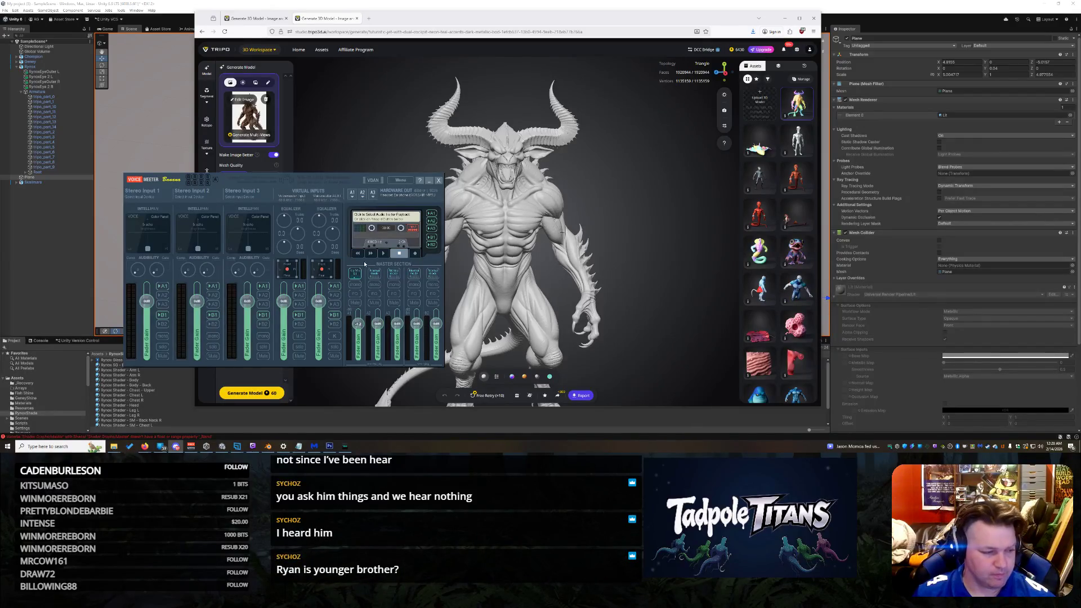
pyautogui.rightClick(1040, 447)
pyautogui.click(1028, 399)
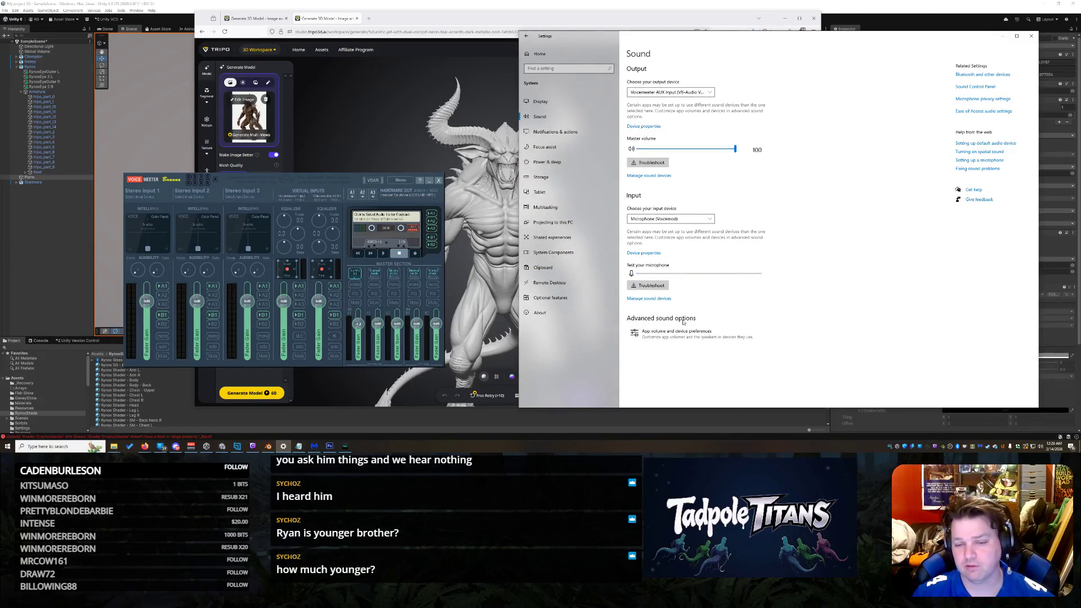
# Step: In App volume and device preferences, view Discord's output device list unchanged, then close Settings
pyautogui.click(670, 333)
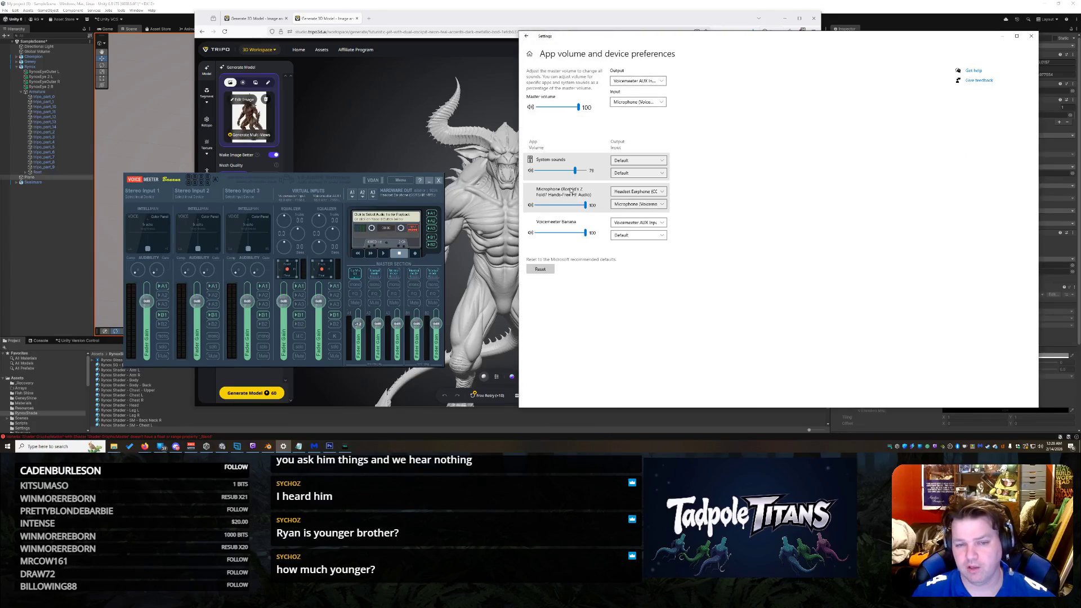
pyautogui.scroll(-3, 606, 212)
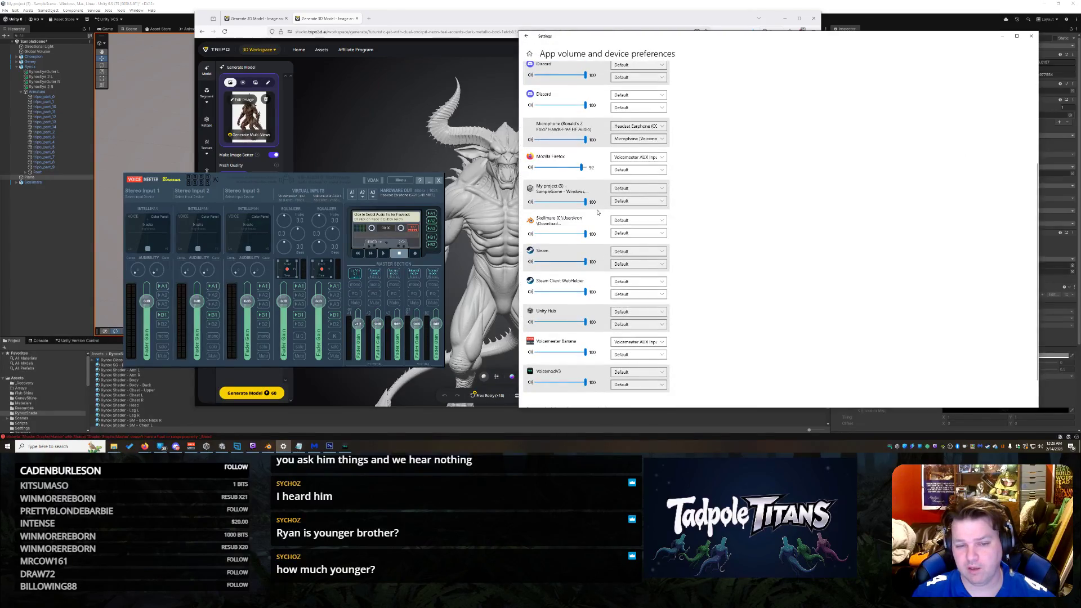
pyautogui.scroll(3, 607, 119)
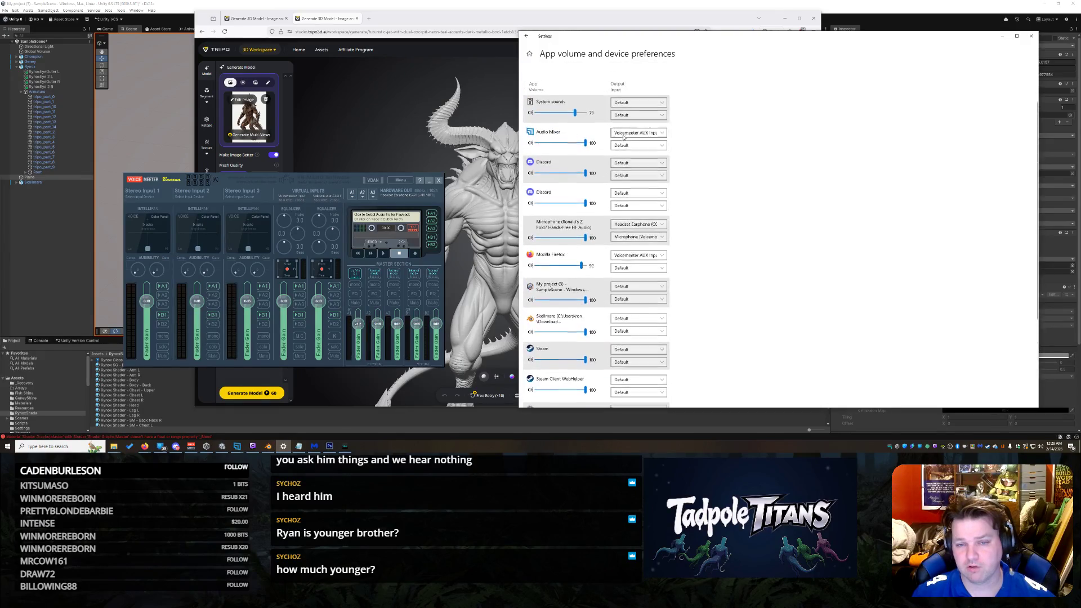
pyautogui.click(635, 170)
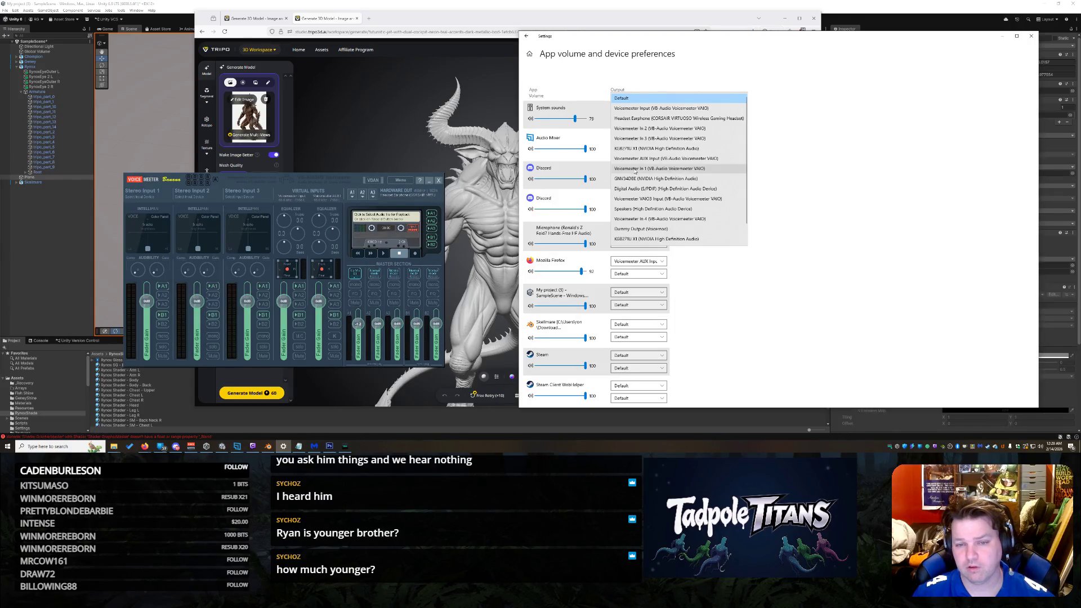
pyautogui.press('Escape')
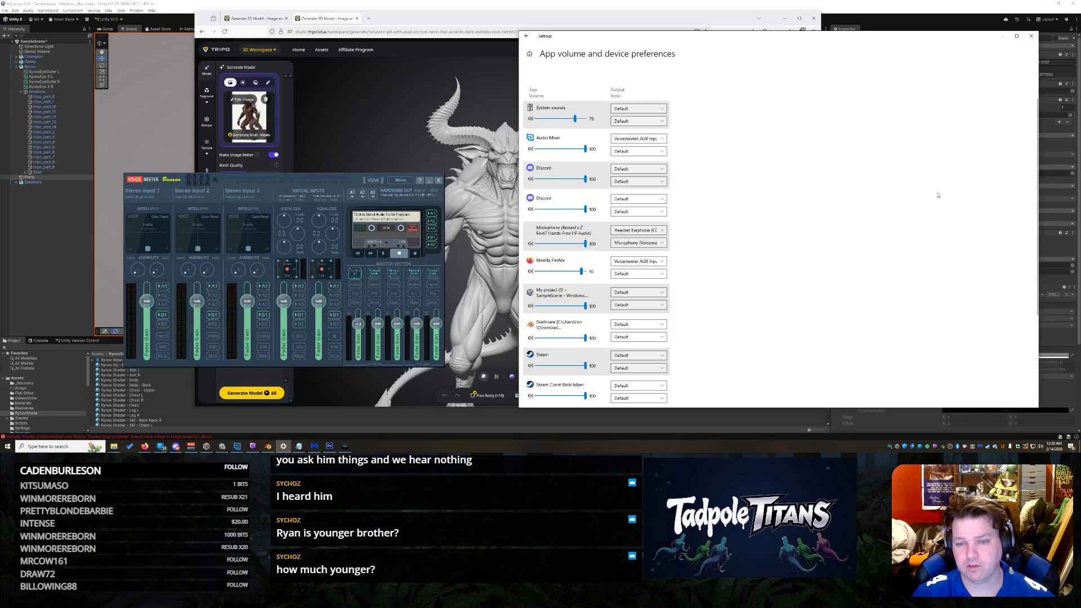
pyautogui.click(1033, 36)
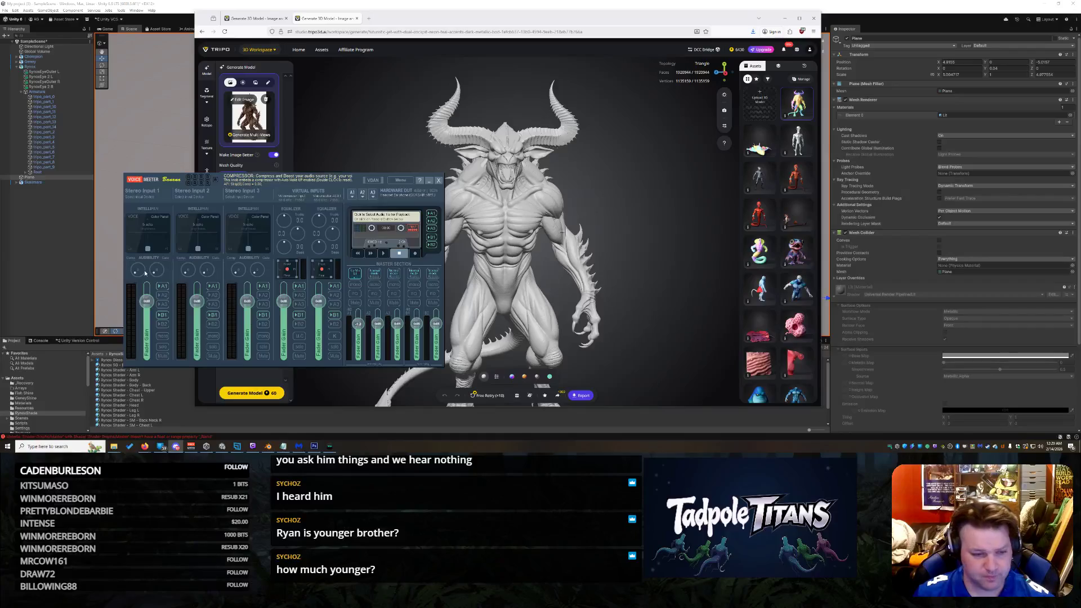
# Step: Reconfirm Headset Earphone on A1, restart VoiceMeeter's audio engine, and minimise the mixer
pyautogui.click(353, 194)
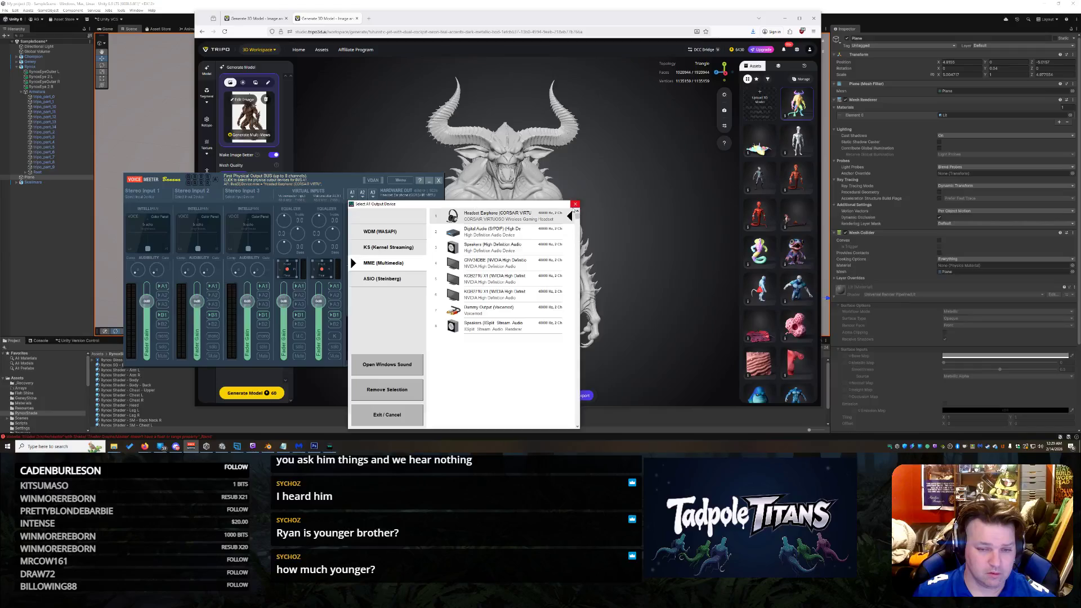
pyautogui.click(495, 216)
pyautogui.click(397, 180)
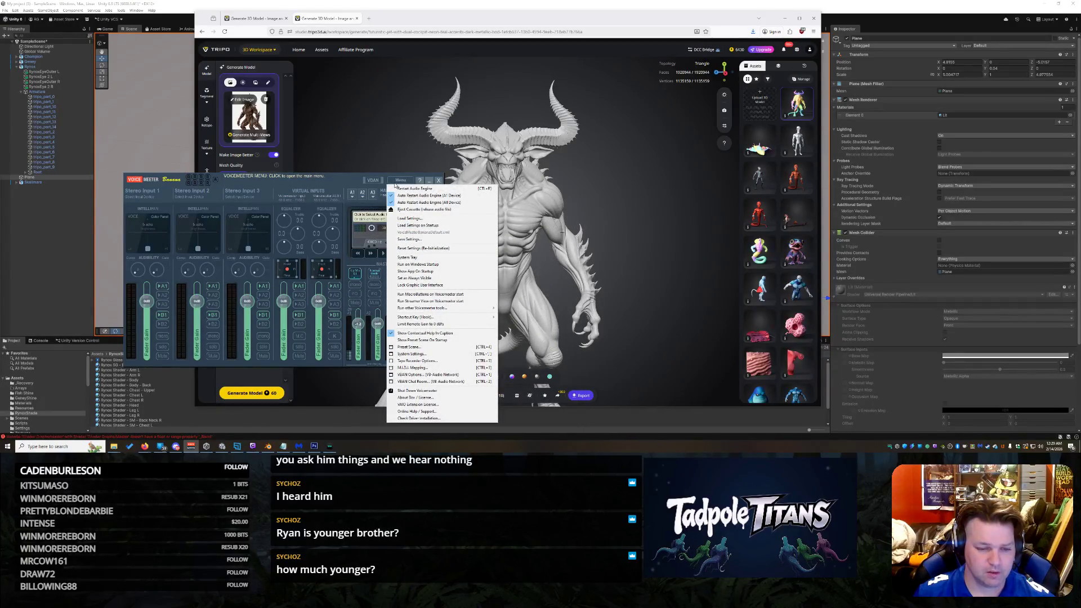
pyautogui.click(410, 190)
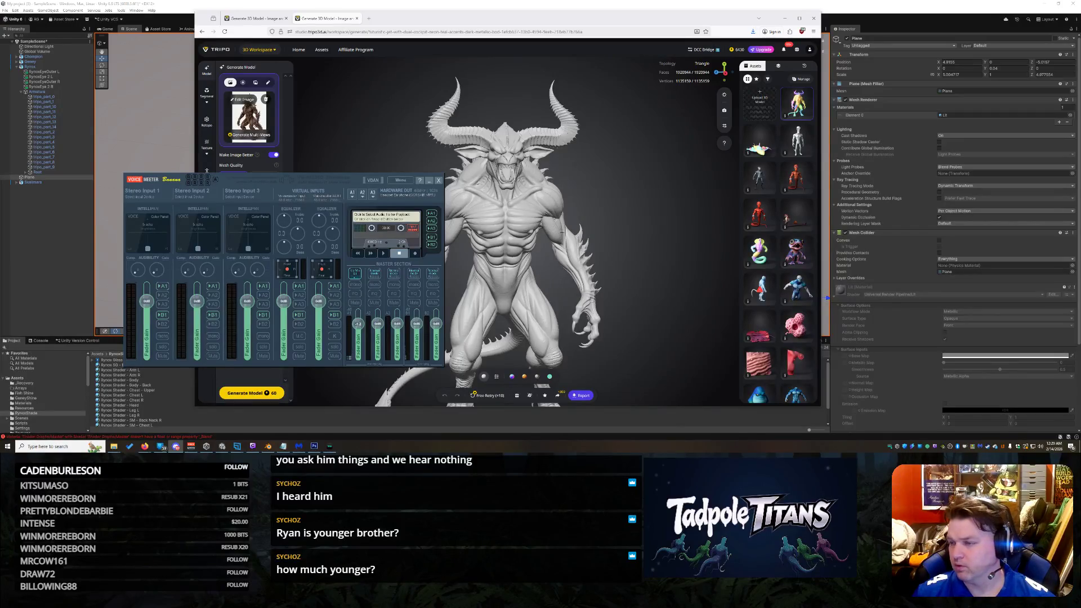
pyautogui.click(430, 181)
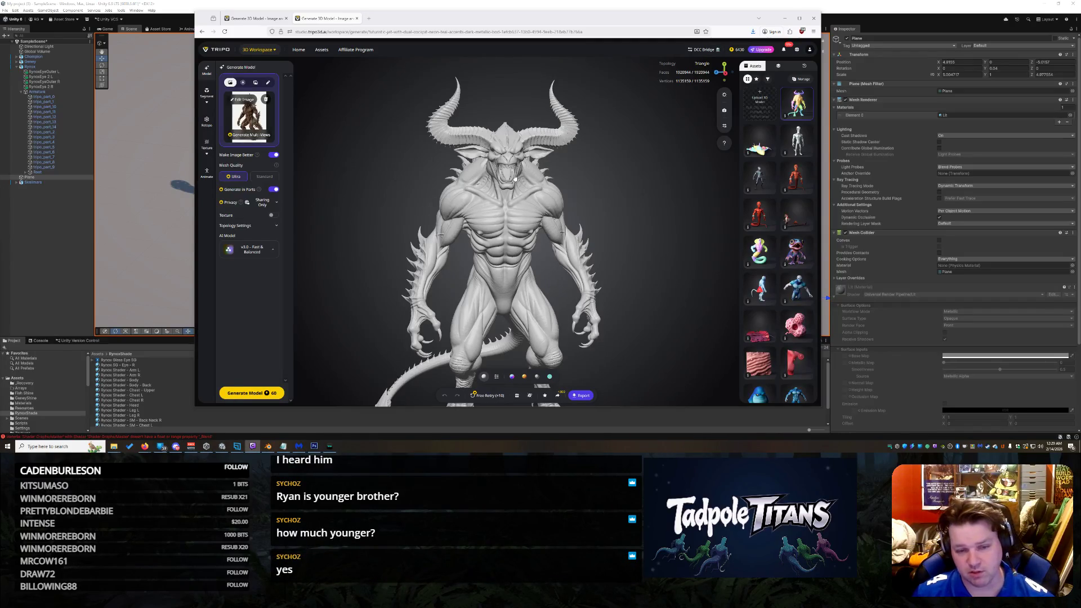
pyautogui.scroll(3, 544, 161)
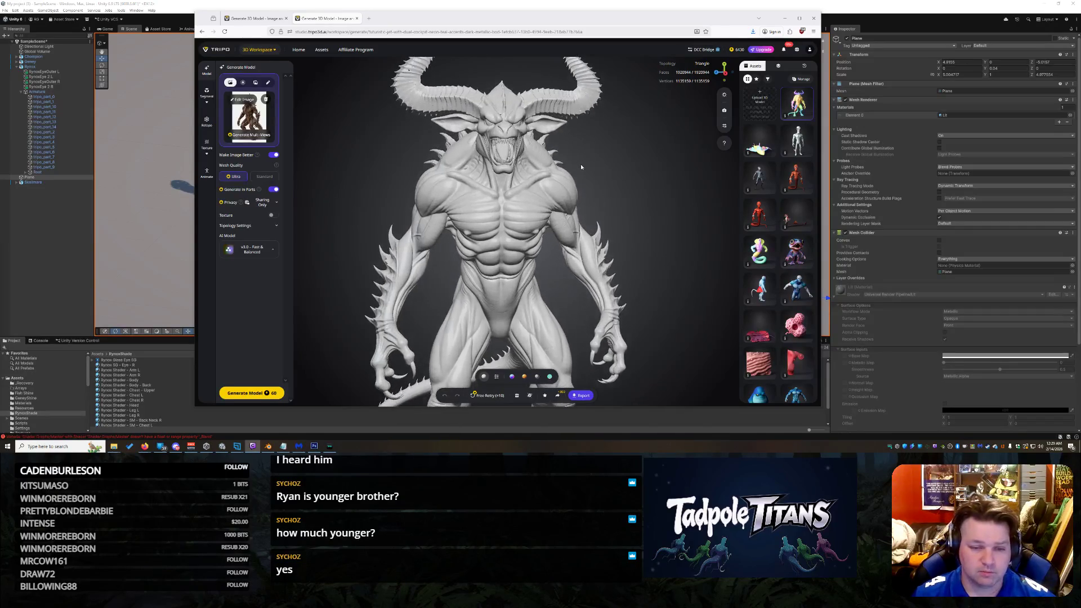
pyautogui.scroll(-3, 582, 167)
pyautogui.moveTo(613, 226)
pyautogui.mouseDown()
pyautogui.moveTo(435, 238)
pyautogui.moveTo(626, 225)
pyautogui.moveTo(597, 236)
pyautogui.mouseUp()
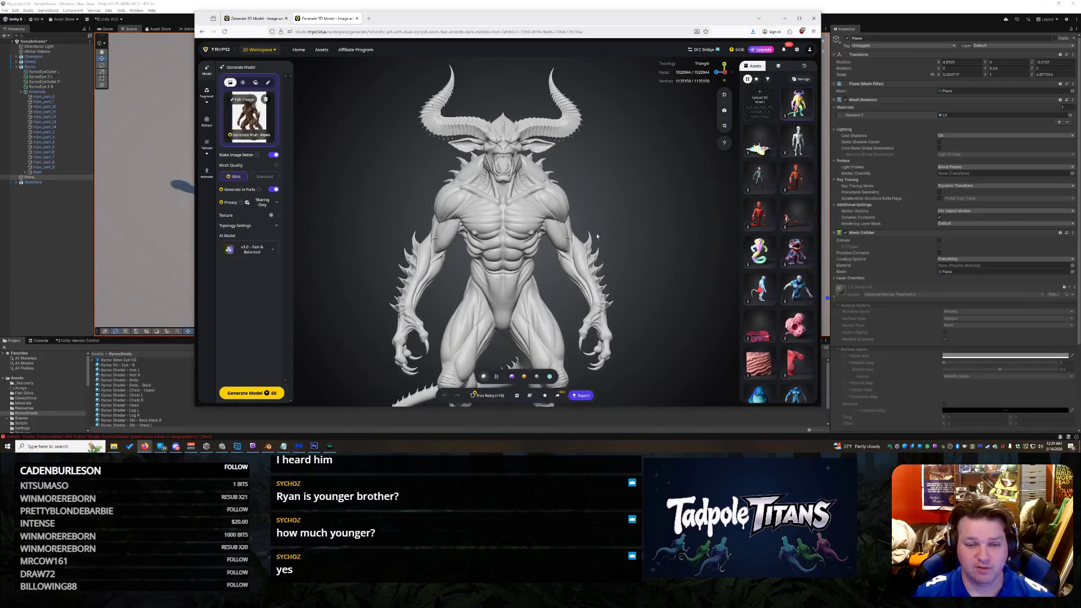
pyautogui.scroll(5, 511, 226)
pyautogui.moveTo(494, 229); pyautogui.dragTo(552, 231)
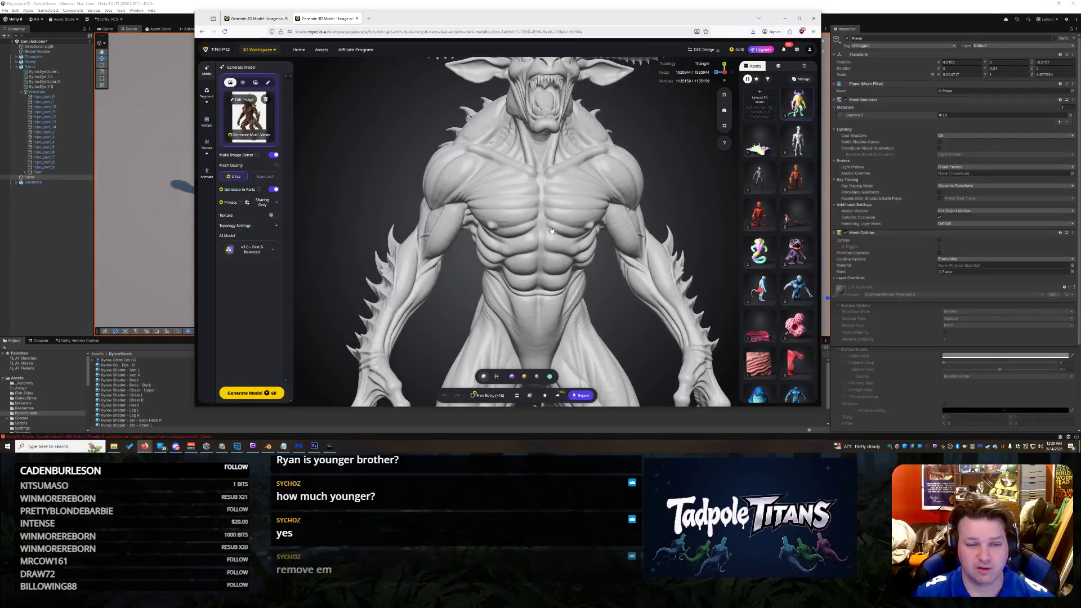
pyautogui.scroll(3, 561, 172)
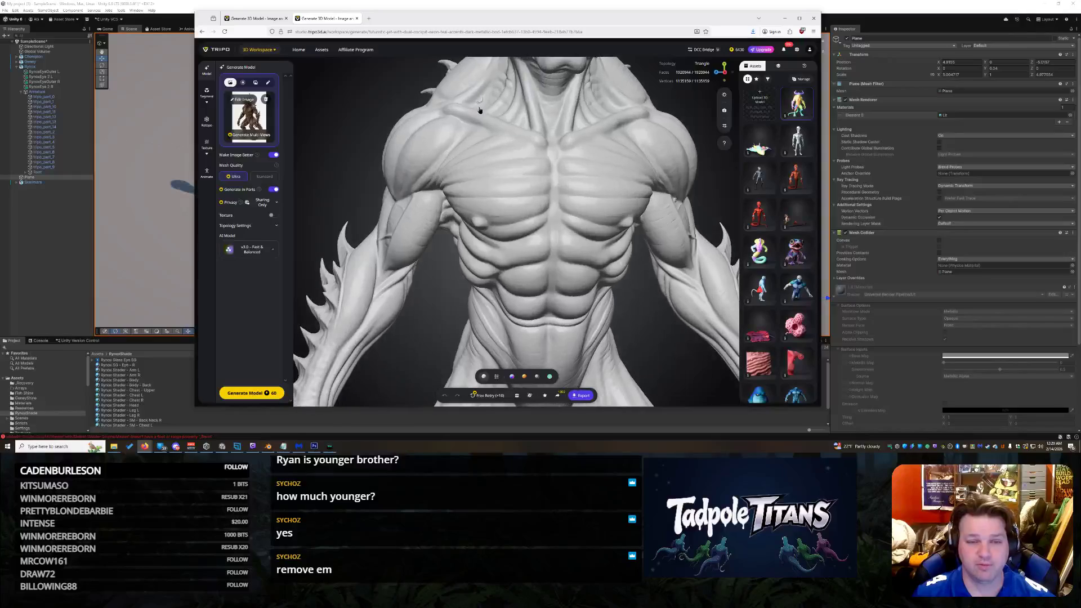
pyautogui.scroll(-2, 483, 121)
pyautogui.moveTo(483, 121)
pyautogui.mouseDown()
pyautogui.moveTo(507, 203)
pyautogui.moveTo(526, 220)
pyautogui.mouseUp()
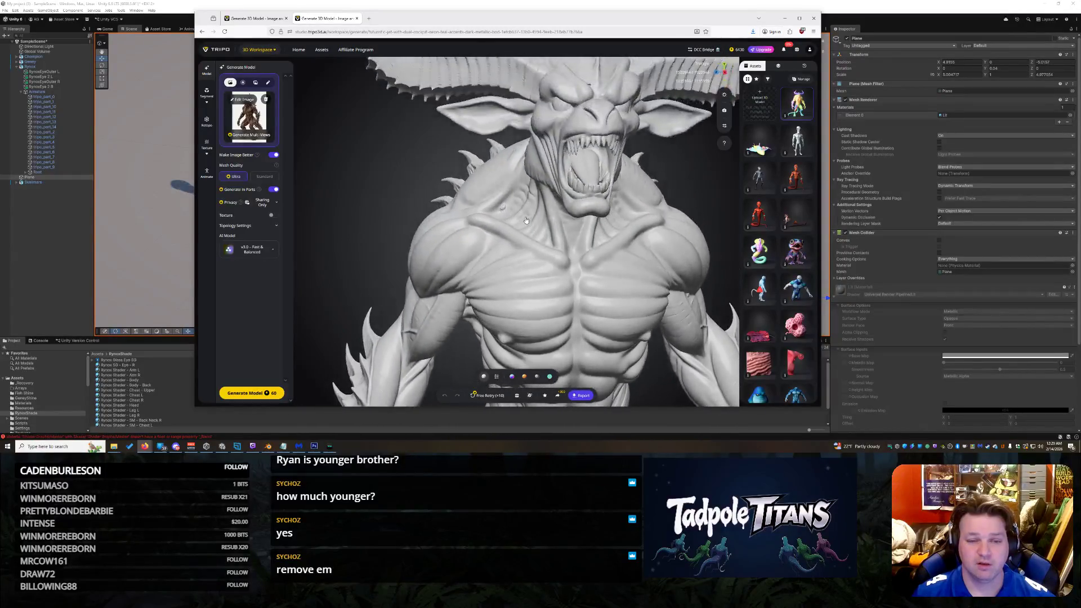
pyautogui.scroll(1, 599, 254)
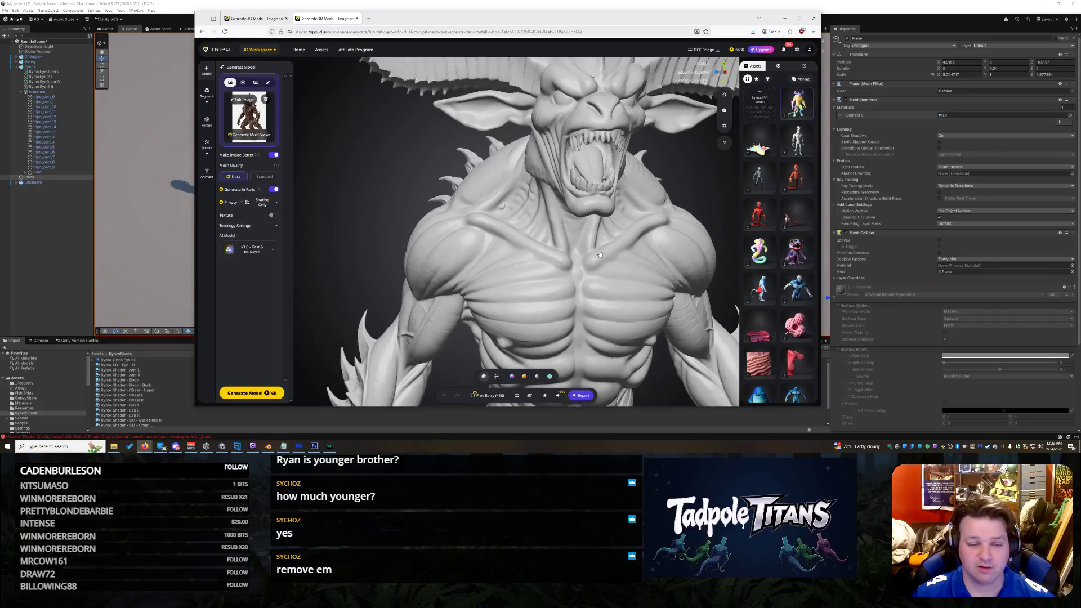
pyautogui.scroll(-8, 603, 251)
pyautogui.scroll(3, 608, 327)
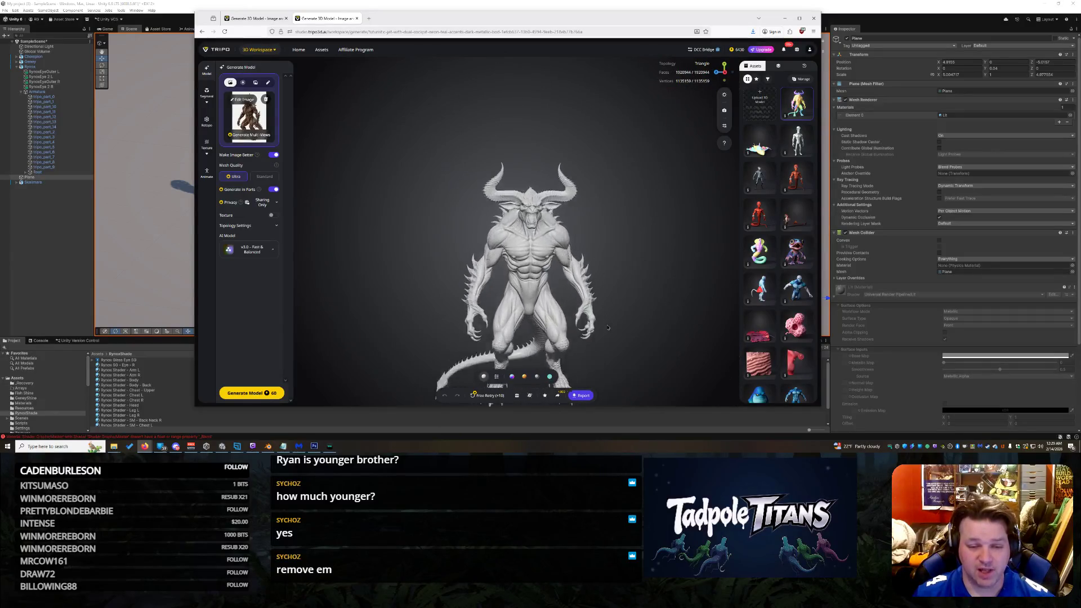
pyautogui.scroll(4, 589, 216)
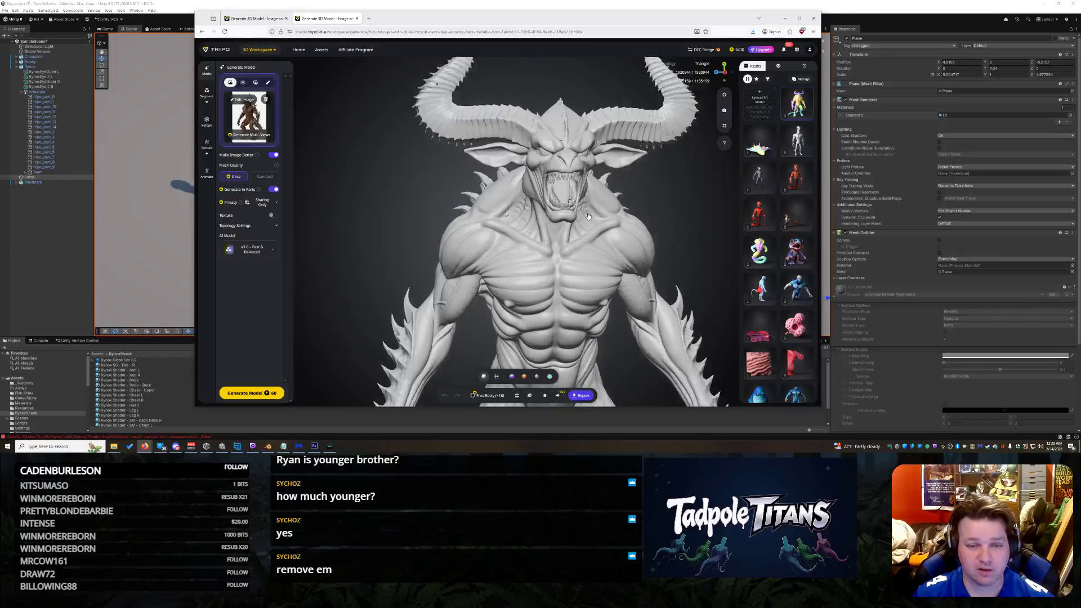
pyautogui.moveTo(588, 216); pyautogui.dragTo(458, 240)
pyautogui.scroll(4, 459, 236)
pyautogui.moveTo(466, 193)
pyautogui.mouseDown()
pyautogui.moveTo(511, 206)
pyautogui.moveTo(575, 173)
pyautogui.moveTo(511, 181)
pyautogui.moveTo(580, 178)
pyautogui.moveTo(440, 205)
pyautogui.moveTo(470, 220)
pyautogui.moveTo(369, 260)
pyautogui.moveTo(426, 288)
pyautogui.moveTo(407, 310)
pyautogui.moveTo(439, 248)
pyautogui.moveTo(485, 271)
pyautogui.mouseUp()
pyautogui.scroll(-5, 484, 270)
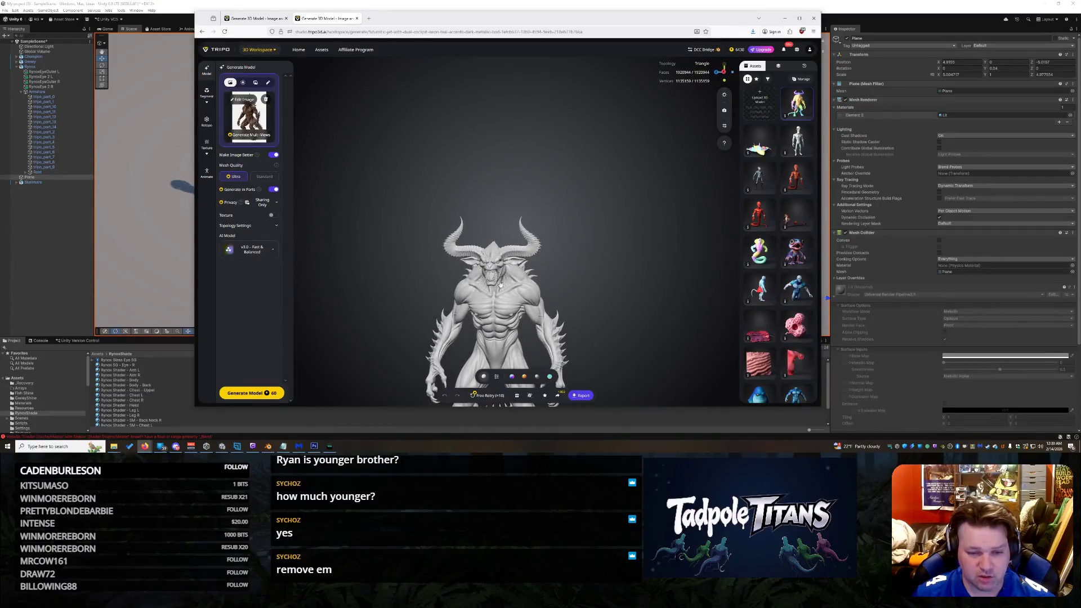
pyautogui.scroll(-5, 500, 284)
pyautogui.scroll(5, 507, 284)
pyautogui.moveTo(518, 285); pyautogui.dragTo(543, 285)
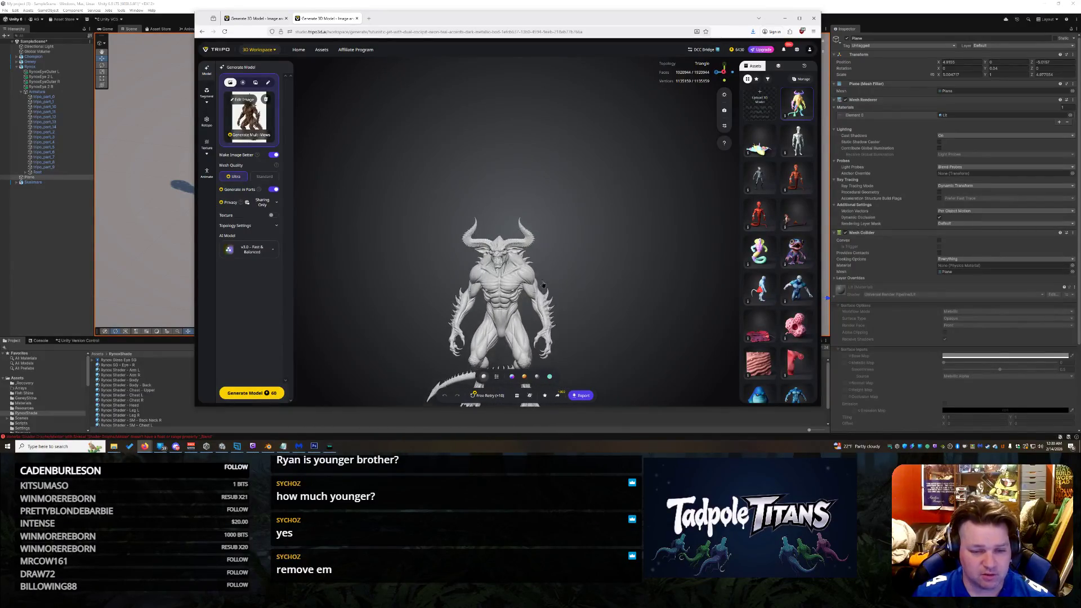
pyautogui.scroll(5, 543, 285)
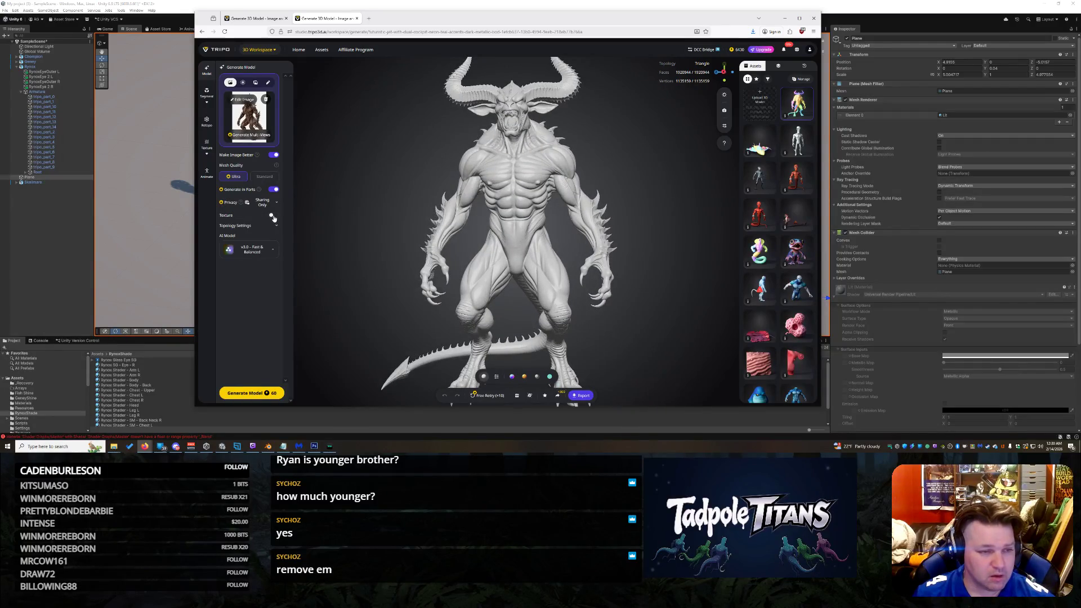
pyautogui.click(206, 146)
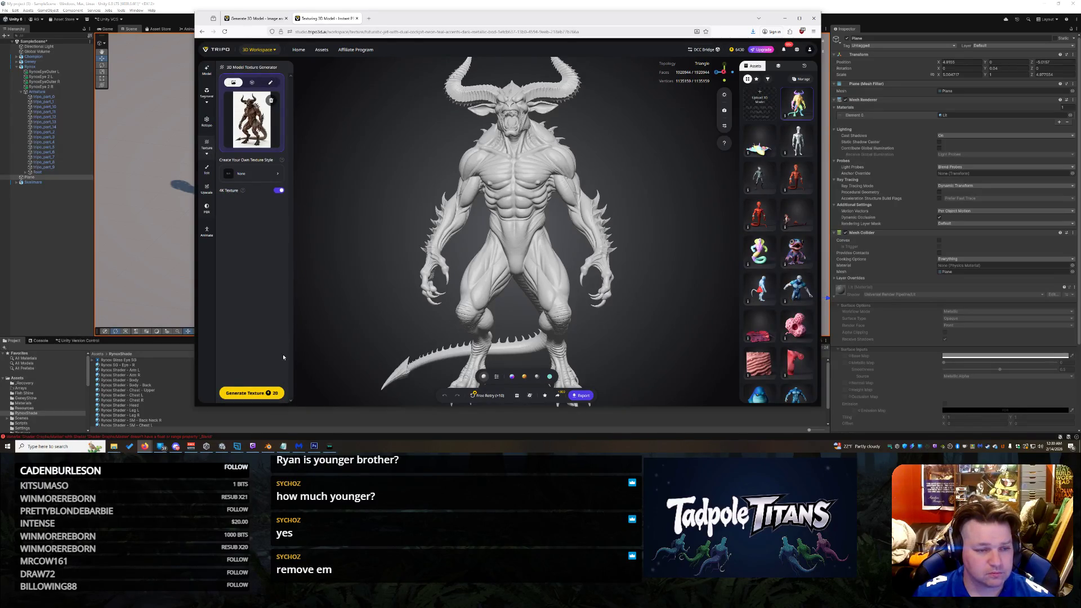
# Step: Start generating a texture for the grey horned demon and zoom in on its horns
pyautogui.click(254, 393)
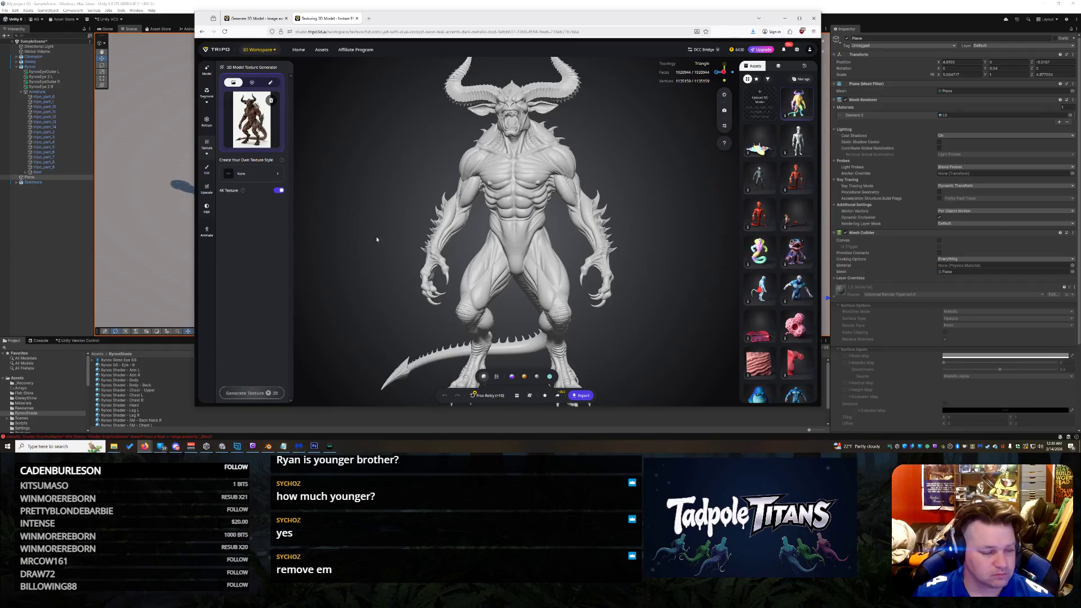
pyautogui.moveTo(640, 179)
pyautogui.mouseDown()
pyautogui.moveTo(770, 265)
pyautogui.moveTo(796, 254)
pyautogui.mouseUp()
pyautogui.scroll(10, 497, 121)
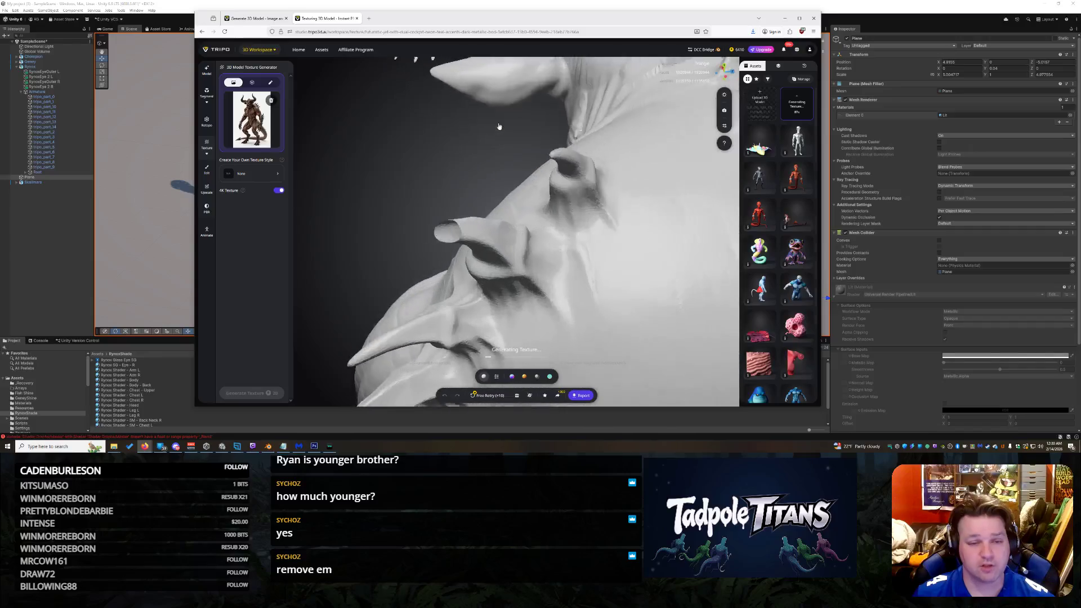
pyautogui.scroll(-10, 510, 287)
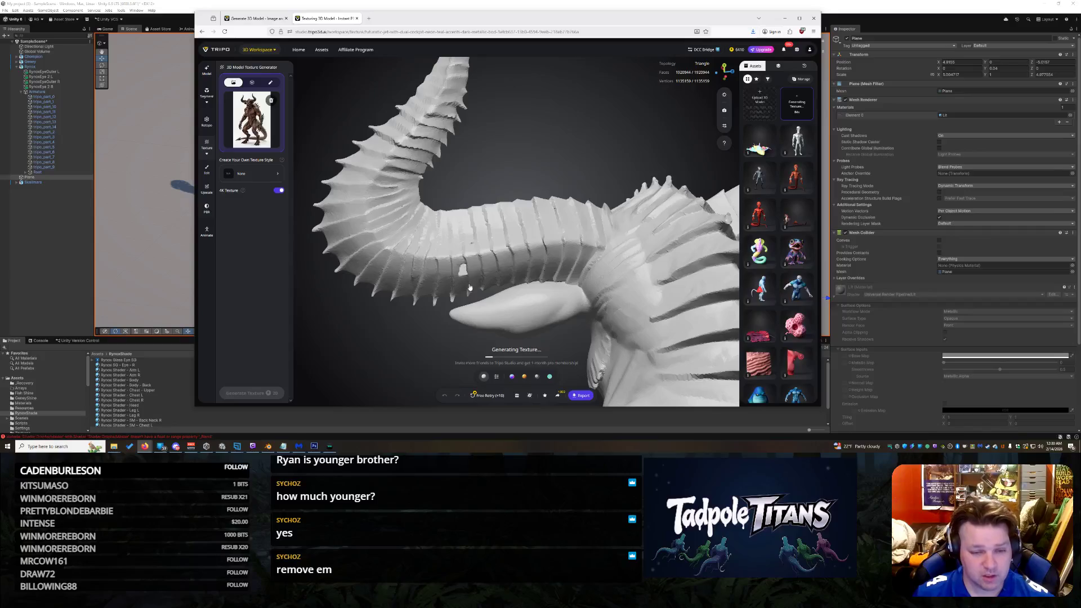
# Step: Reset to the demon's full front view, then load the jet model from the assets
pyautogui.scroll(3, 457, 282)
pyautogui.scroll(-3, 453, 270)
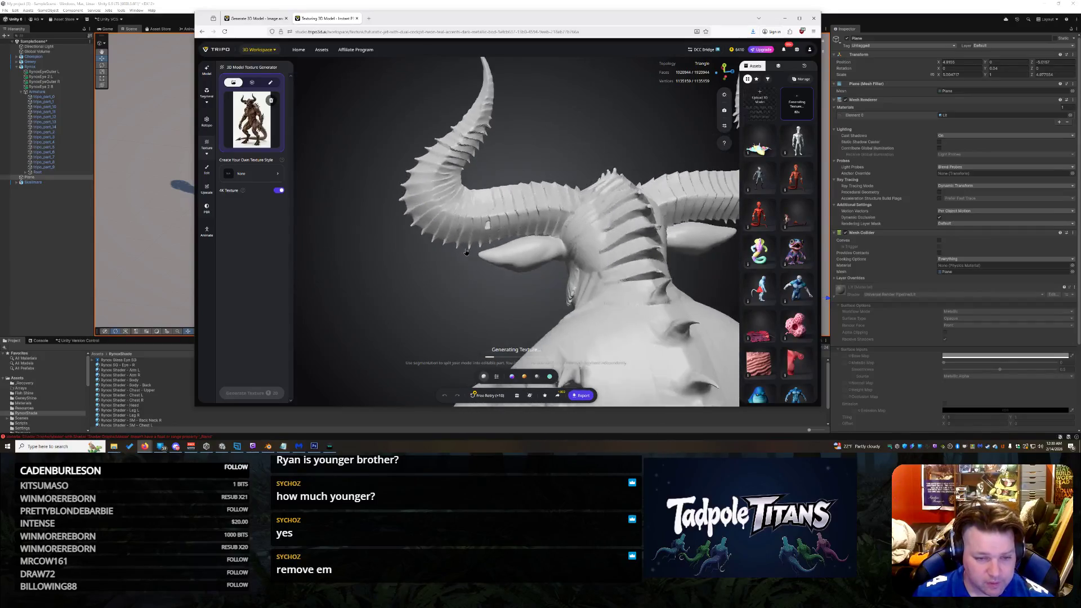
pyautogui.doubleClick(685, 268)
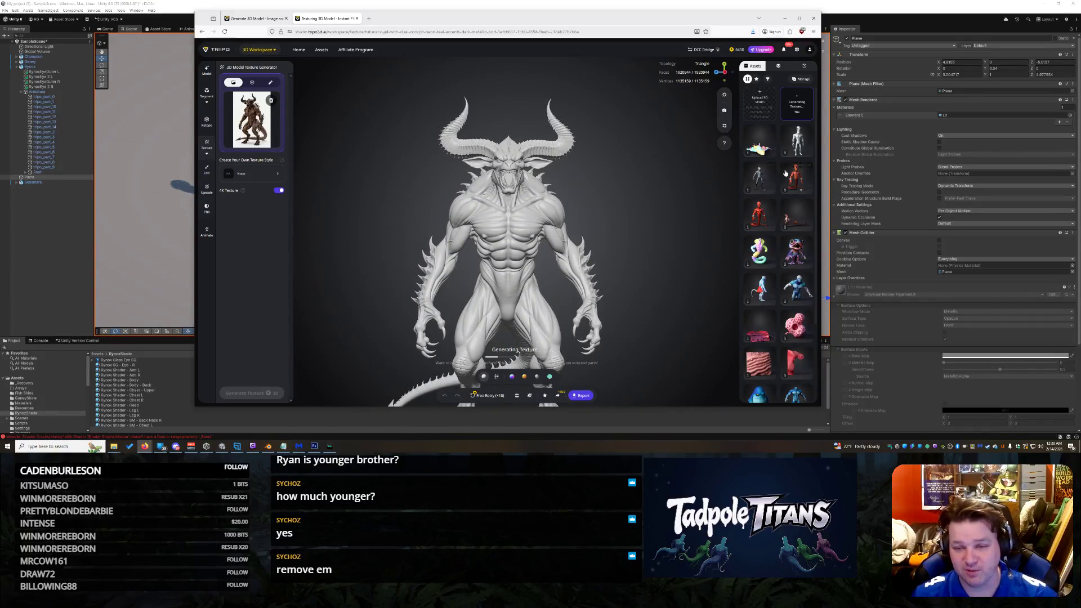
pyautogui.click(762, 148)
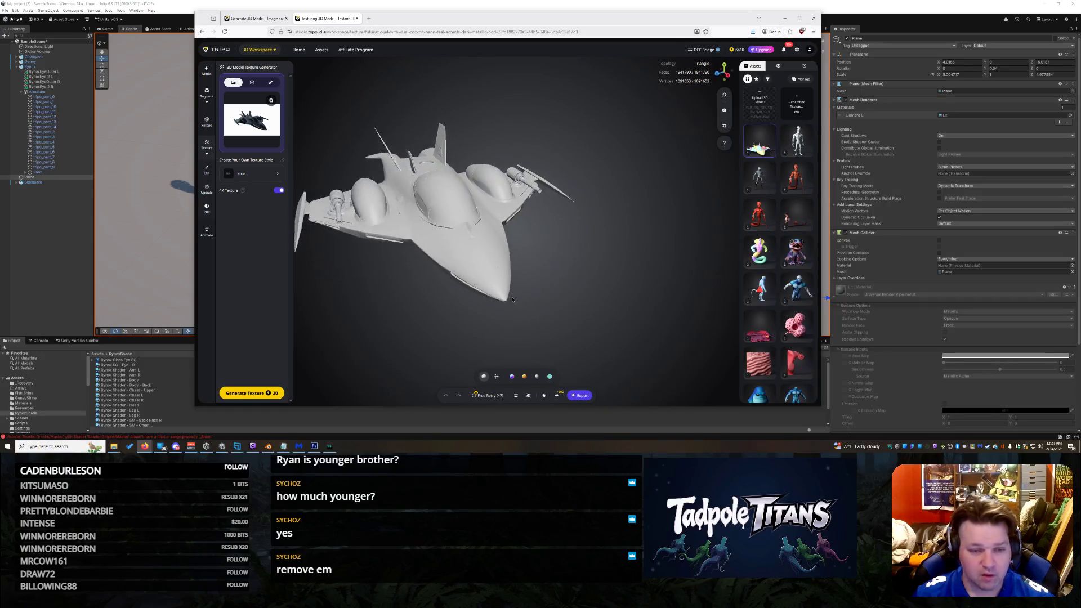
# Step: Orbit and zoom around the jet, selecting its cockpit canopy part
pyautogui.moveTo(378, 236)
pyautogui.mouseDown()
pyautogui.moveTo(572, 282)
pyautogui.moveTo(417, 220)
pyautogui.moveTo(408, 138)
pyautogui.mouseUp()
pyautogui.moveTo(477, 178)
pyautogui.mouseDown()
pyautogui.moveTo(379, 125)
pyautogui.moveTo(382, 78)
pyautogui.mouseUp()
pyautogui.click(402, 82)
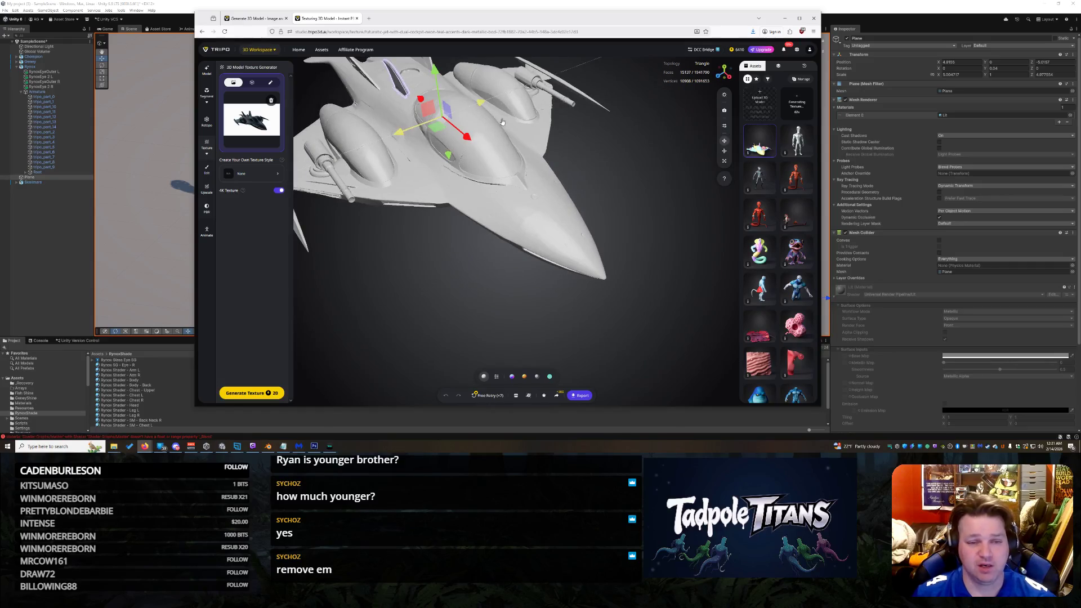
pyautogui.moveTo(478, 217)
pyautogui.mouseDown()
pyautogui.moveTo(454, 208)
pyautogui.moveTo(458, 240)
pyautogui.moveTo(409, 96)
pyautogui.moveTo(398, 94)
pyautogui.moveTo(437, 227)
pyautogui.mouseUp()
pyautogui.scroll(-5, 410, 96)
pyautogui.scroll(3, 437, 227)
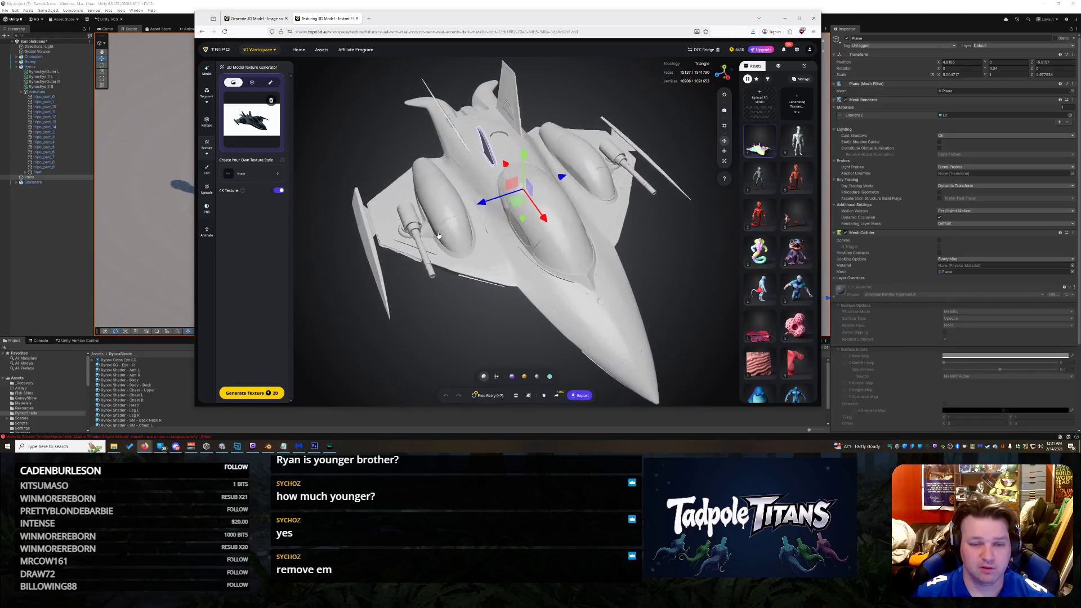
pyautogui.moveTo(425, 163)
pyautogui.mouseDown()
pyautogui.moveTo(442, 194)
pyautogui.moveTo(443, 171)
pyautogui.moveTo(383, 175)
pyautogui.moveTo(452, 172)
pyautogui.moveTo(430, 181)
pyautogui.mouseUp()
pyautogui.scroll(5, 377, 176)
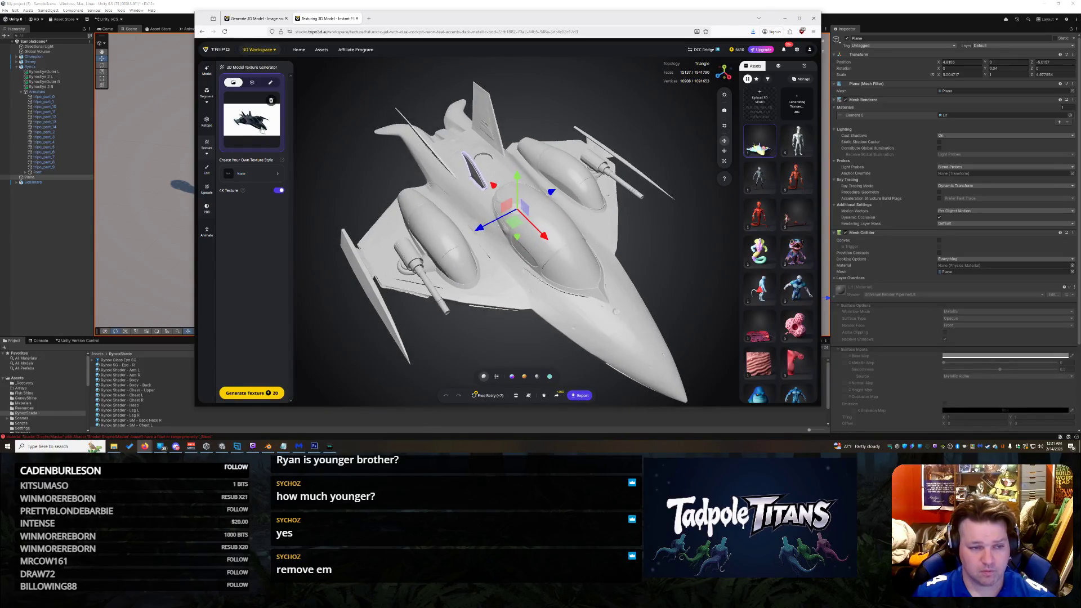
# Step: Trim the stray characters from the texture prompt's end and return to the Generate Model page
pyautogui.click(269, 84)
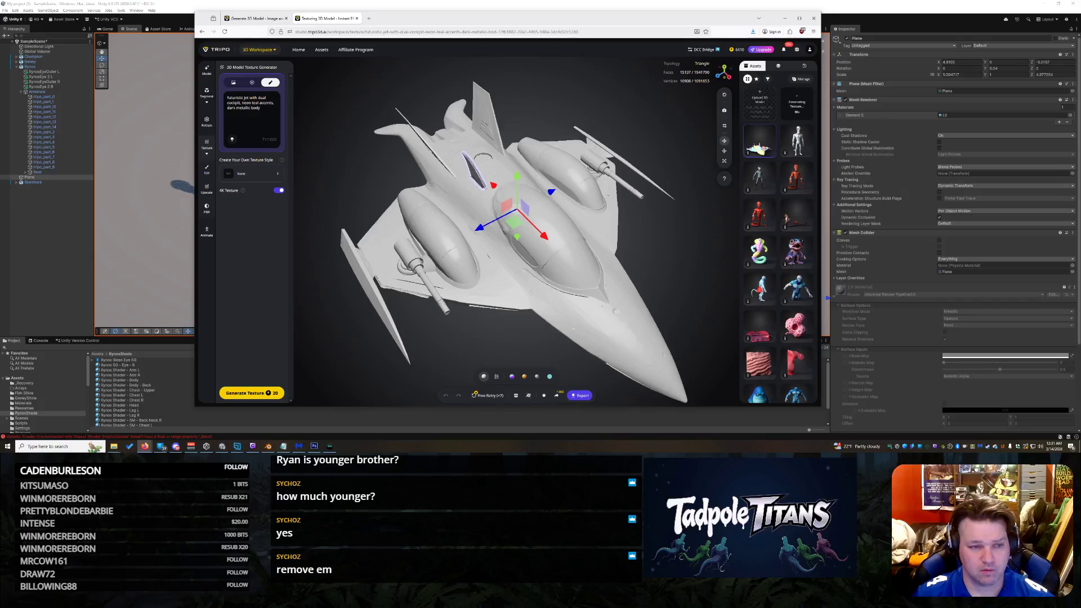
pyautogui.tripleClick(251, 103)
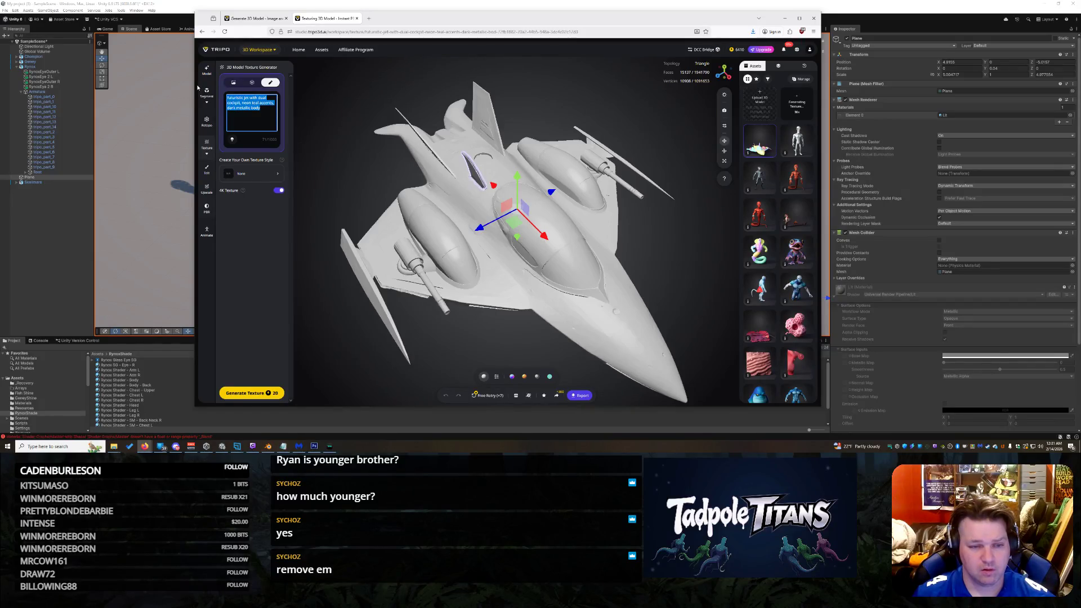
pyautogui.click(252, 108)
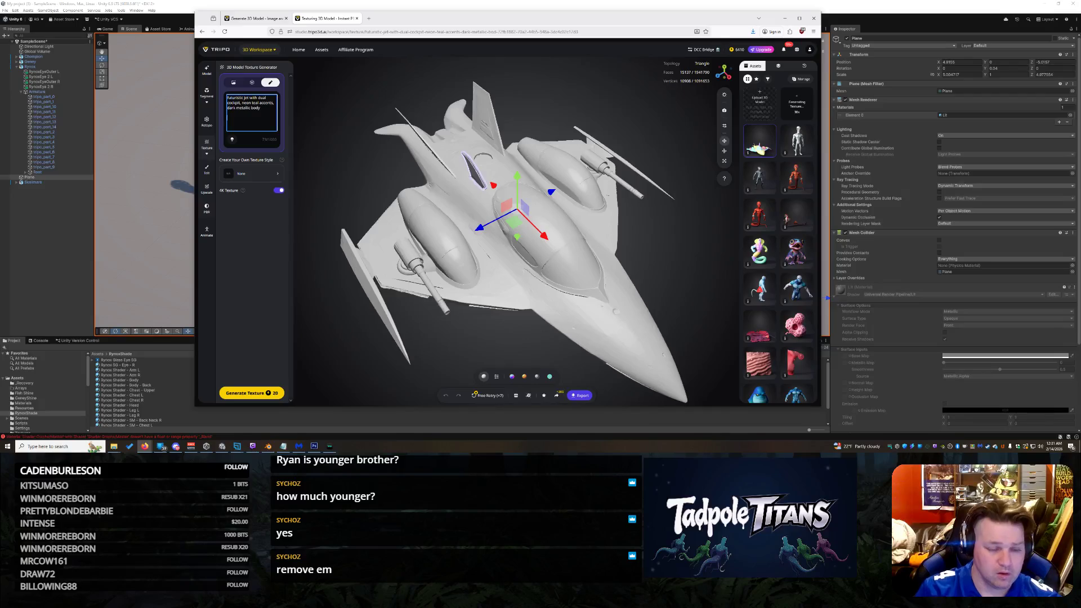
pyautogui.press('BackSpace')
pyautogui.press('BackSpace')
pyautogui.press('BackSpace')
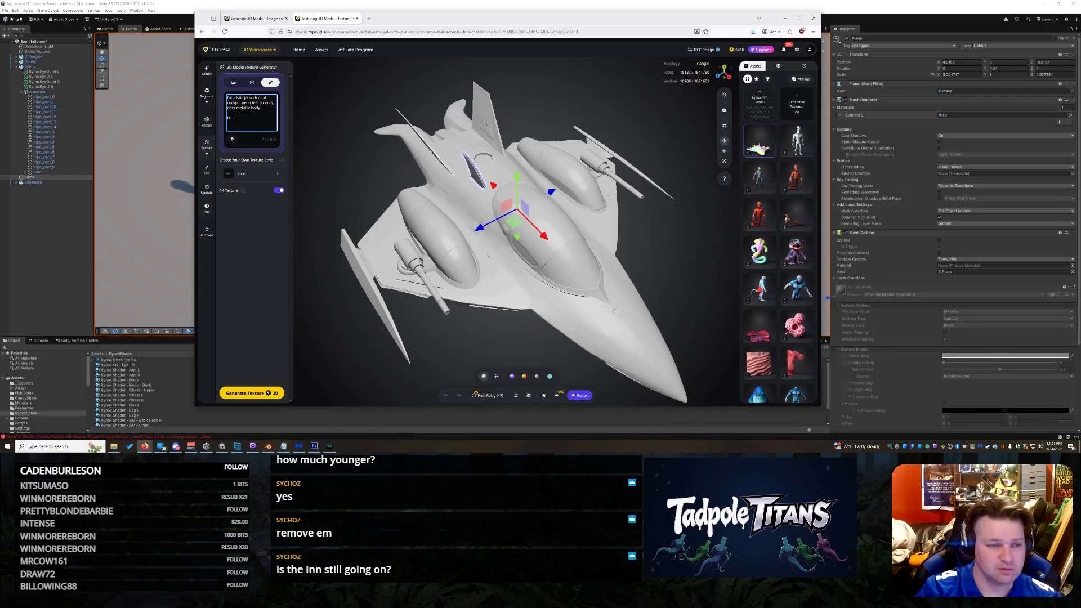
pyautogui.click(207, 71)
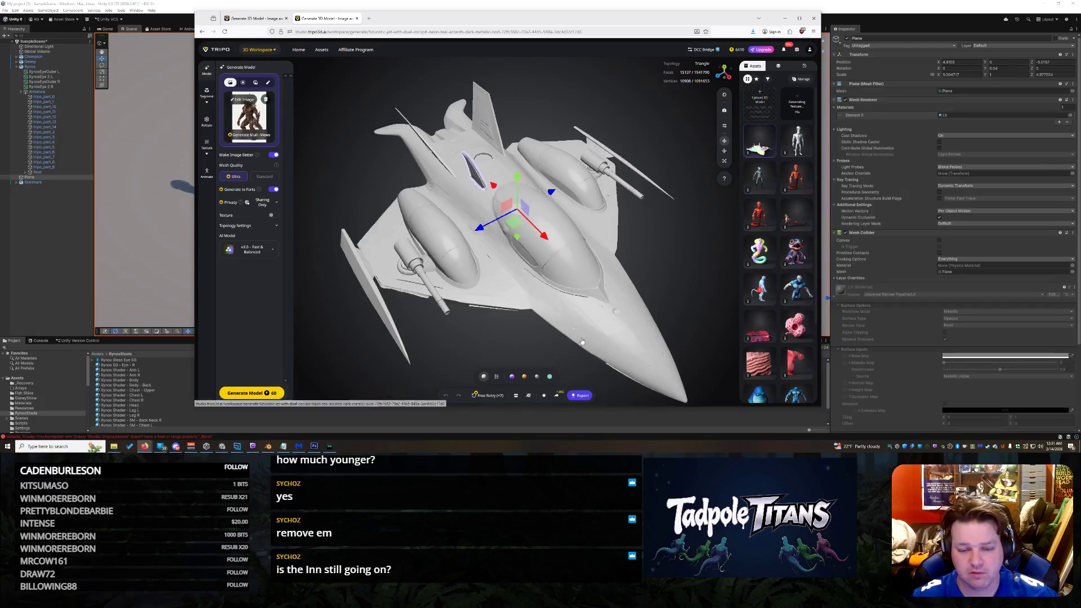
# Step: Orbit the jet and deselect its canopy so the whole model shows
pyautogui.moveTo(582, 341); pyautogui.dragTo(570, 285)
pyautogui.scroll(-2, 603, 285)
pyautogui.scroll(2, 630, 300)
pyautogui.moveTo(630, 300); pyautogui.dragTo(648, 256)
pyautogui.click(655, 236)
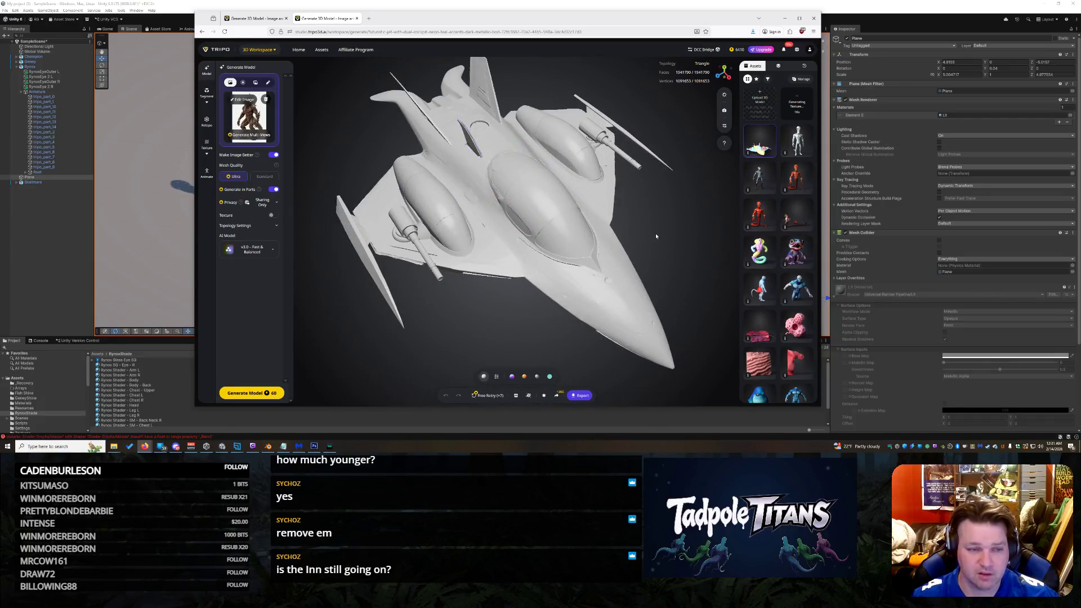
# Step: Look over the full jet, then compare it with the model in the other Generate 3D Model tab
pyautogui.scroll(-3, 654, 236)
pyautogui.scroll(3, 646, 267)
pyautogui.moveTo(640, 275)
pyautogui.mouseDown()
pyautogui.moveTo(600, 243)
pyautogui.moveTo(628, 288)
pyautogui.mouseUp()
pyautogui.scroll(3, 599, 243)
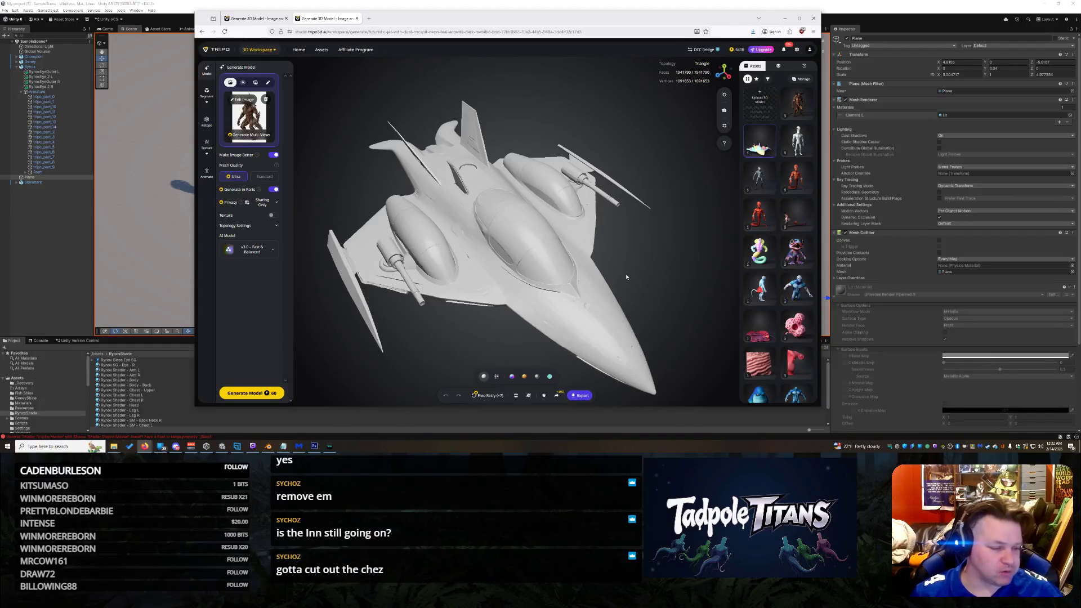
pyautogui.click(253, 18)
pyautogui.click(326, 18)
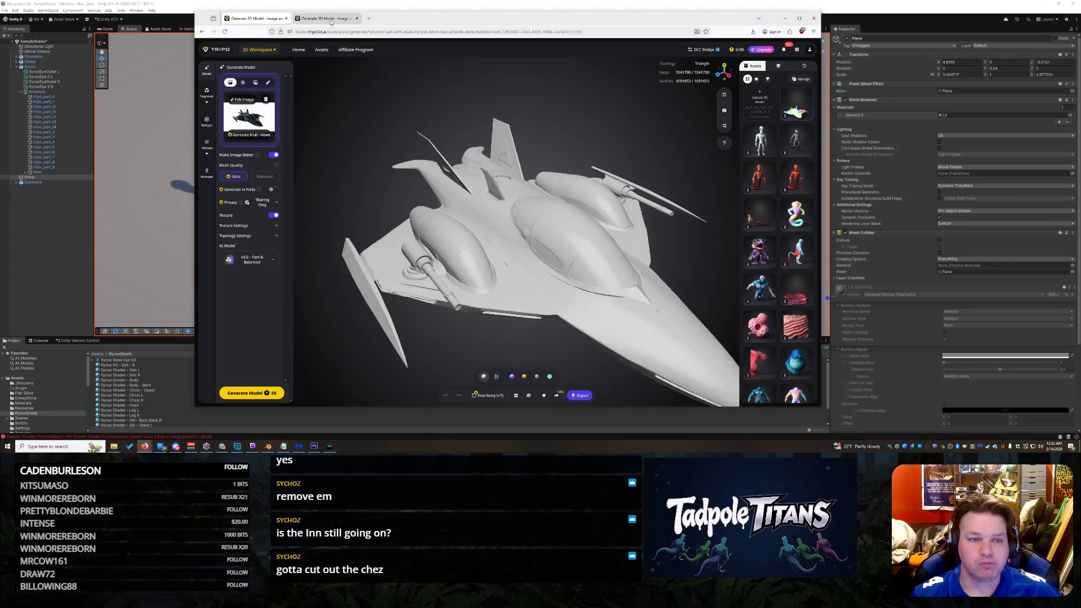
# Step: Open the textured brown spined demon, view it front and from behind, then switch to Unity
pyautogui.click(807, 111)
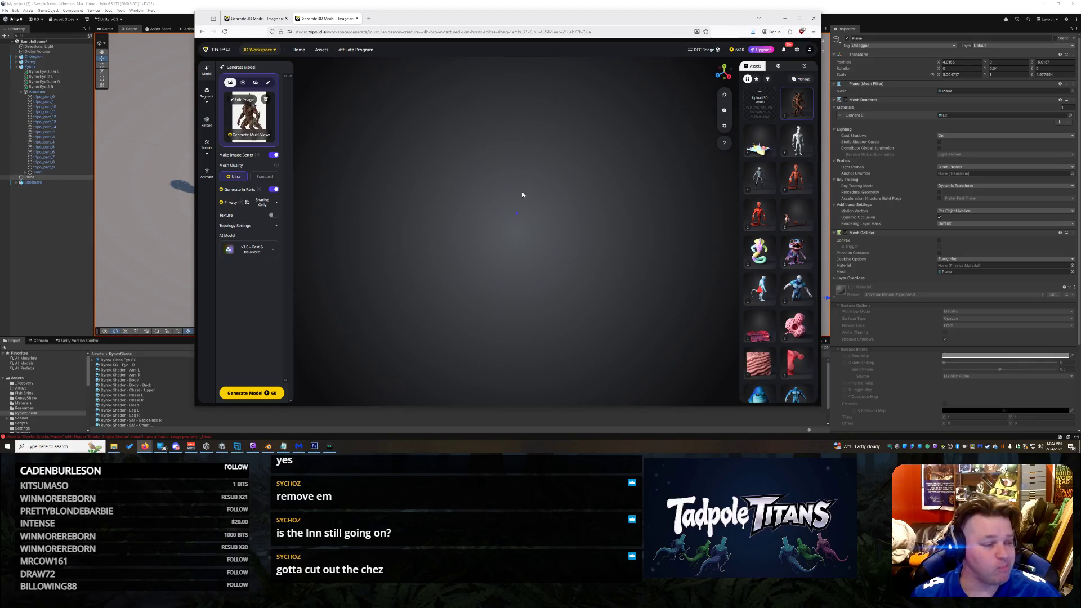
pyautogui.moveTo(535, 197); pyautogui.dragTo(611, 241)
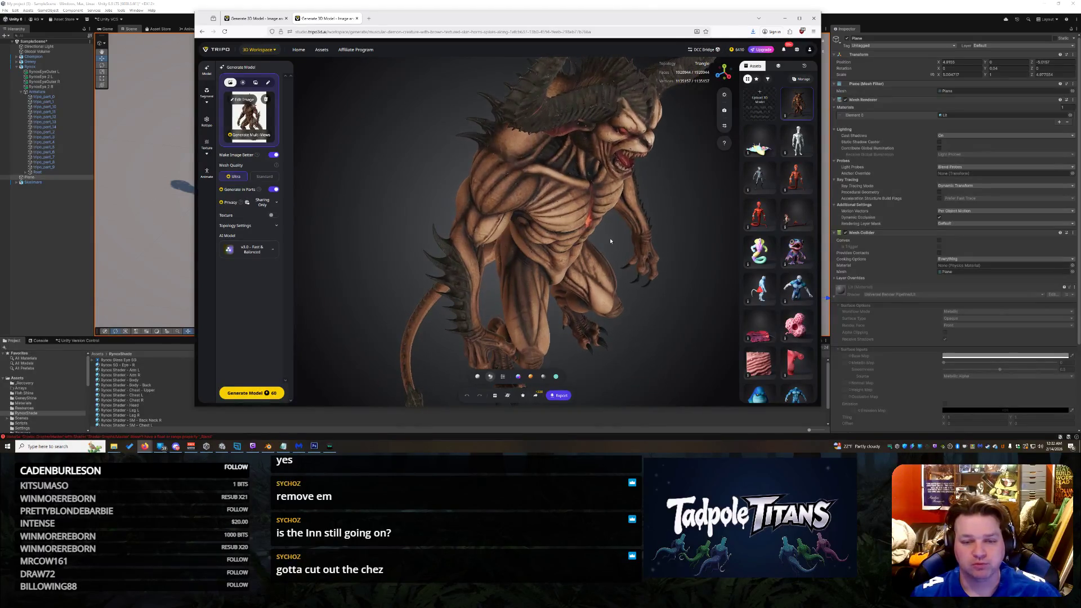
pyautogui.scroll(5, 623, 256)
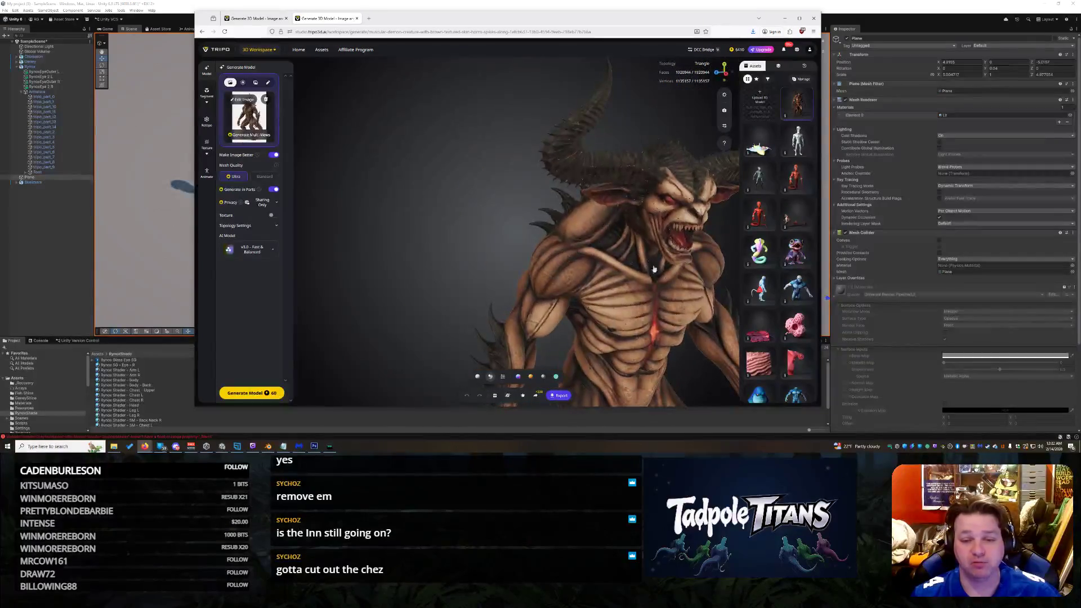
pyautogui.scroll(-5, 661, 296)
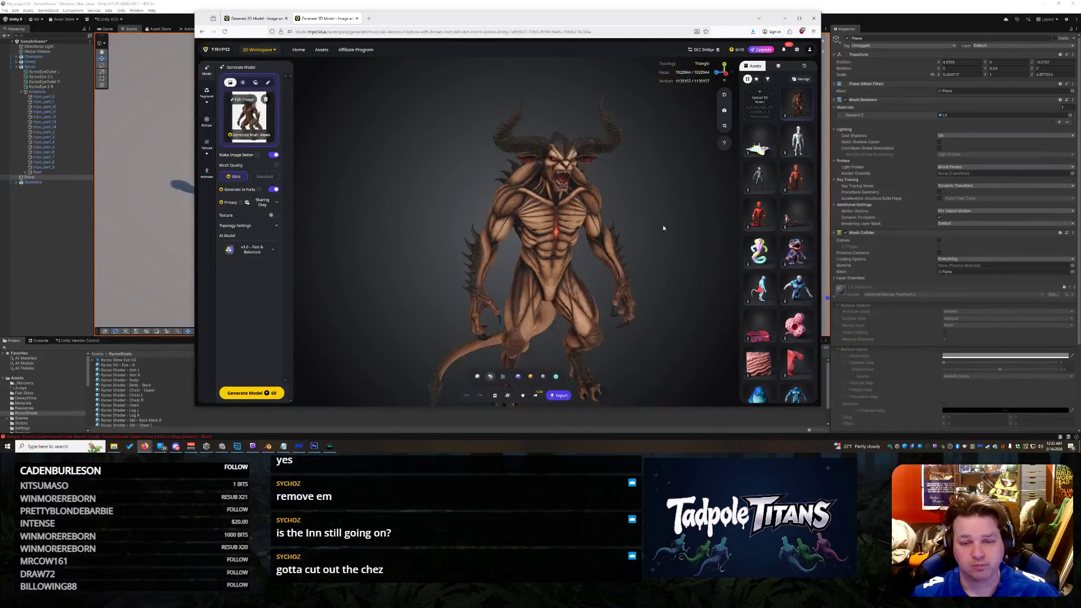
pyautogui.scroll(-5, 583, 262)
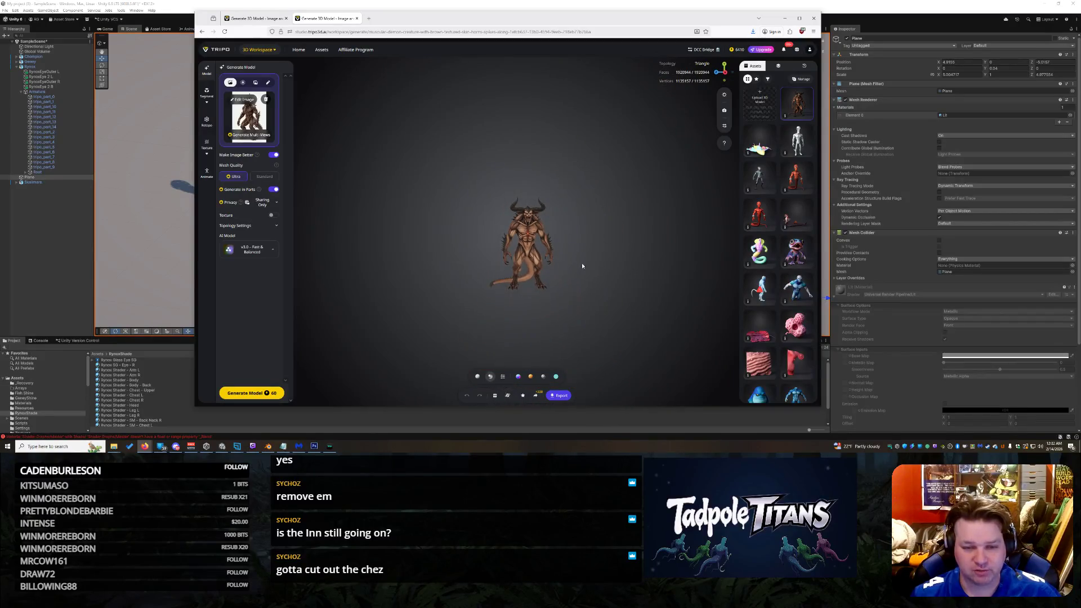
pyautogui.scroll(5, 584, 264)
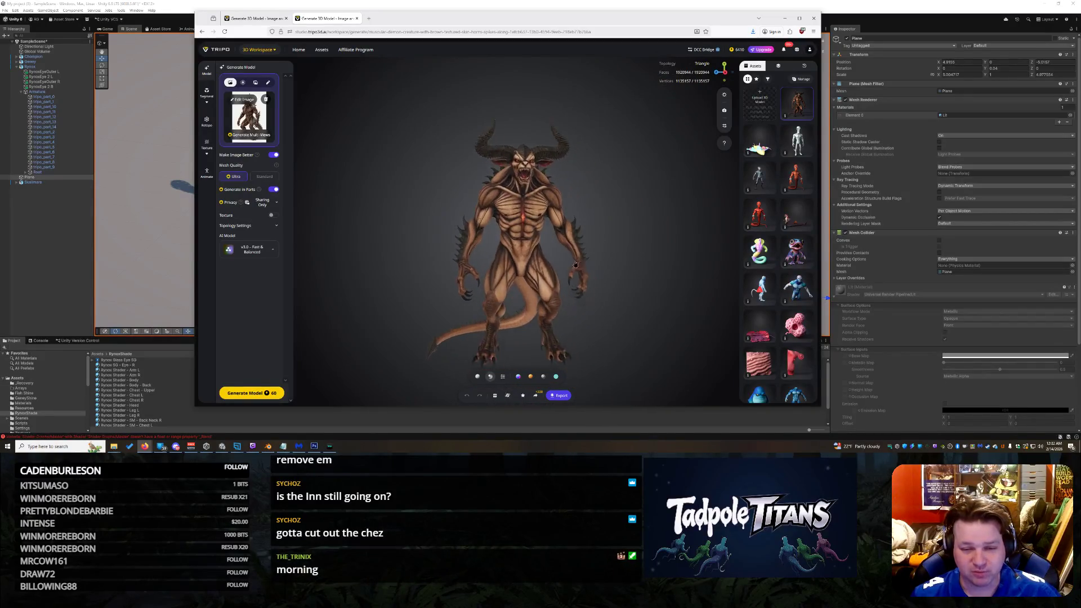
pyautogui.moveTo(584, 263)
pyautogui.mouseDown()
pyautogui.moveTo(425, 221)
pyautogui.moveTo(430, 258)
pyautogui.moveTo(380, 246)
pyautogui.mouseUp()
pyautogui.hotkey('alt', 'Tab')
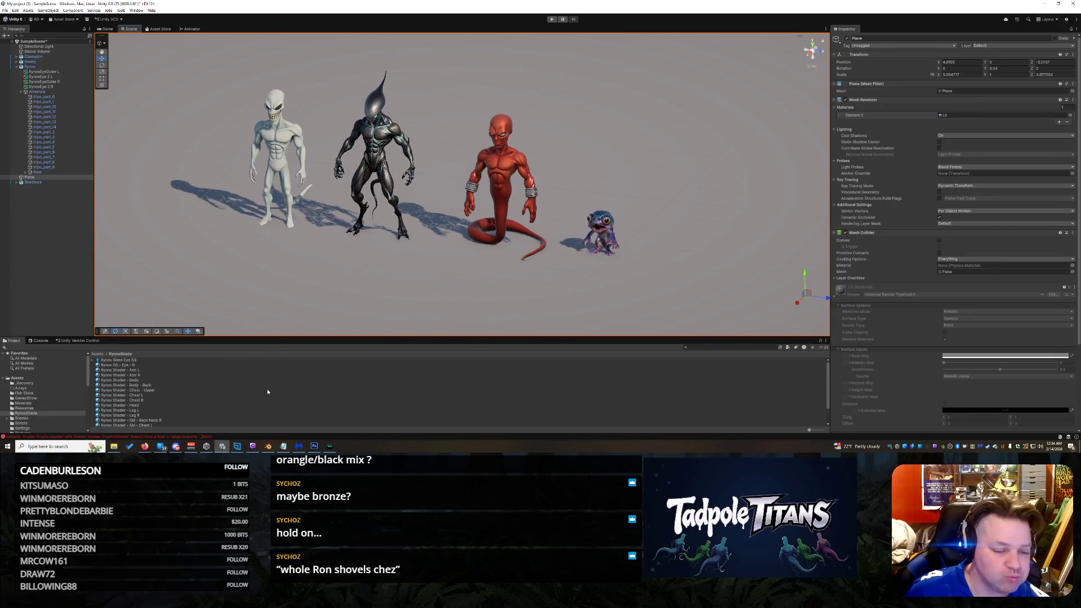
# Step: Bring the Tripo Firefox window back, orbit the textured demon, and open a new browser tab
pyautogui.moveTo(144, 446)
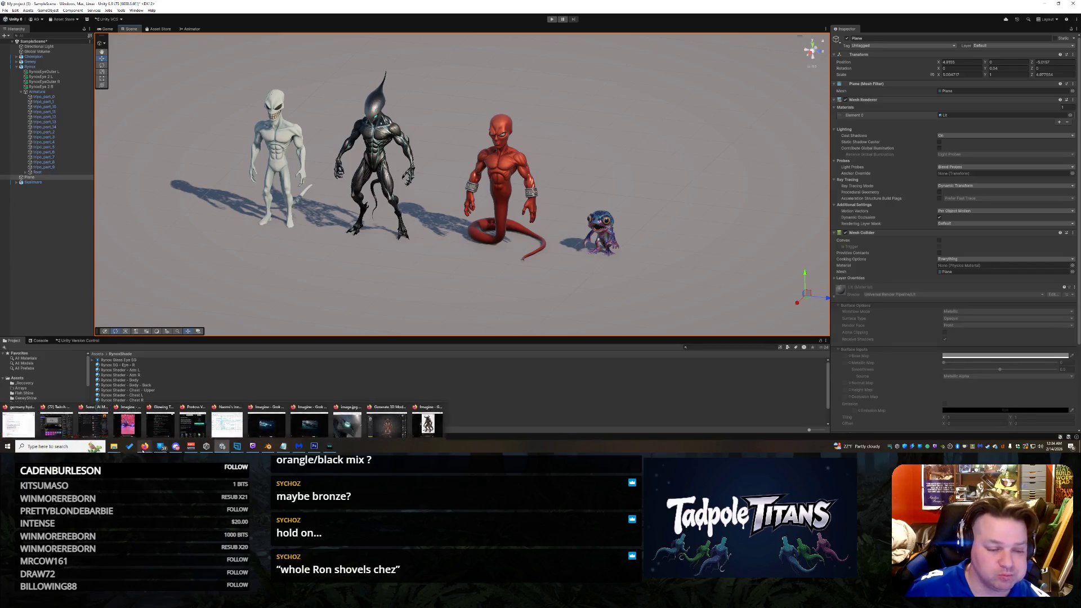
pyautogui.click(402, 436)
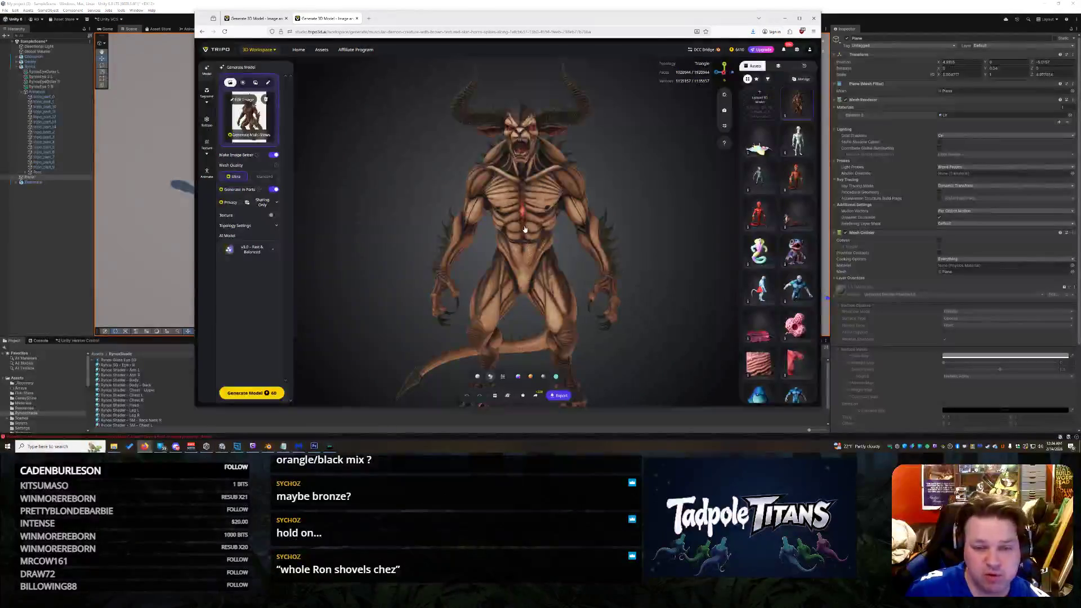
pyautogui.moveTo(546, 241)
pyautogui.mouseDown()
pyautogui.moveTo(394, 252)
pyautogui.moveTo(362, 242)
pyautogui.moveTo(562, 272)
pyautogui.moveTo(536, 249)
pyautogui.moveTo(549, 246)
pyautogui.moveTo(687, 275)
pyautogui.mouseUp()
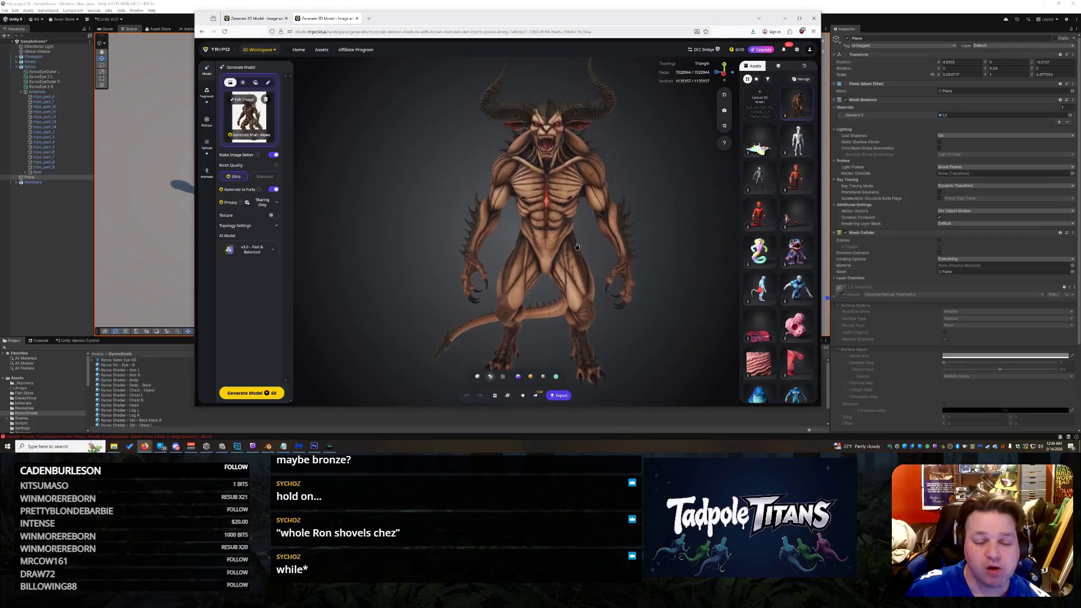
pyautogui.click(371, 19)
# Step: Search Google Images for 'bram strokers dracula as vampire bat' and preview the vinyl model kit figure
pyautogui.write('bram s')
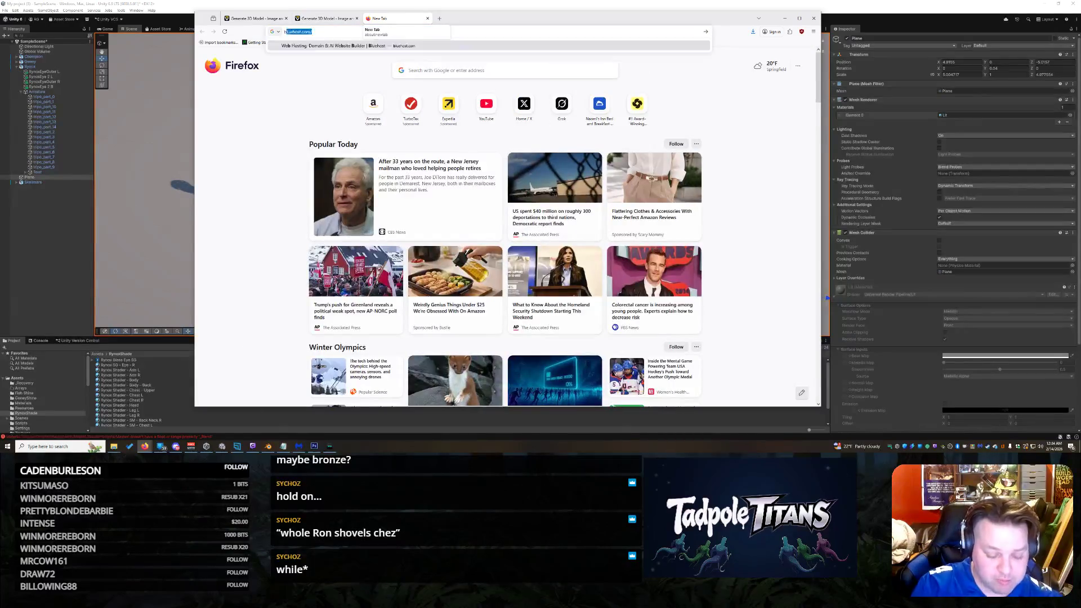
pyautogui.write('trokers')
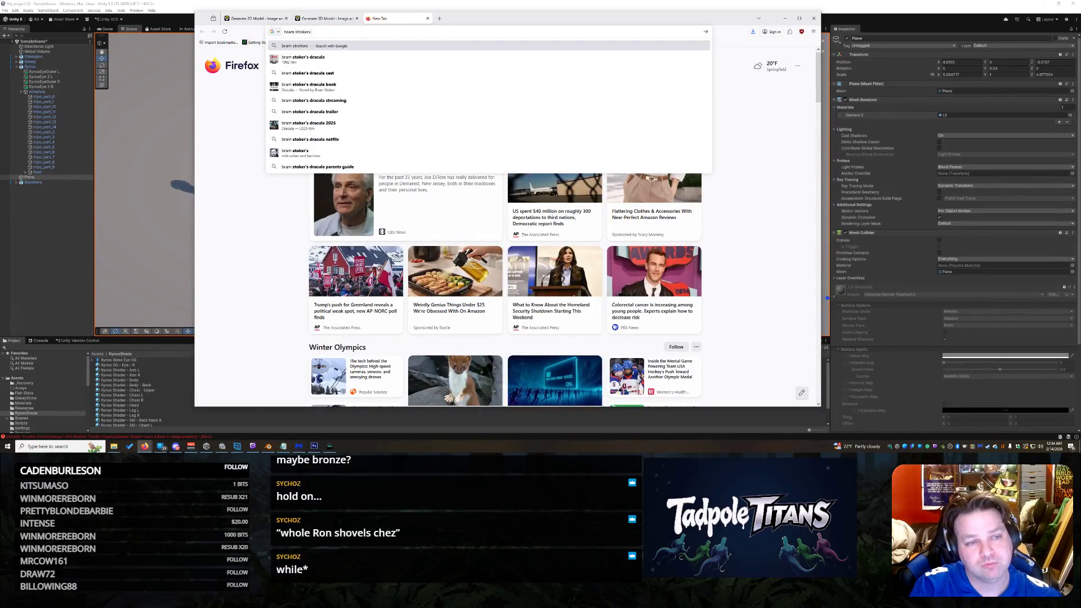
pyautogui.write(' dracula')
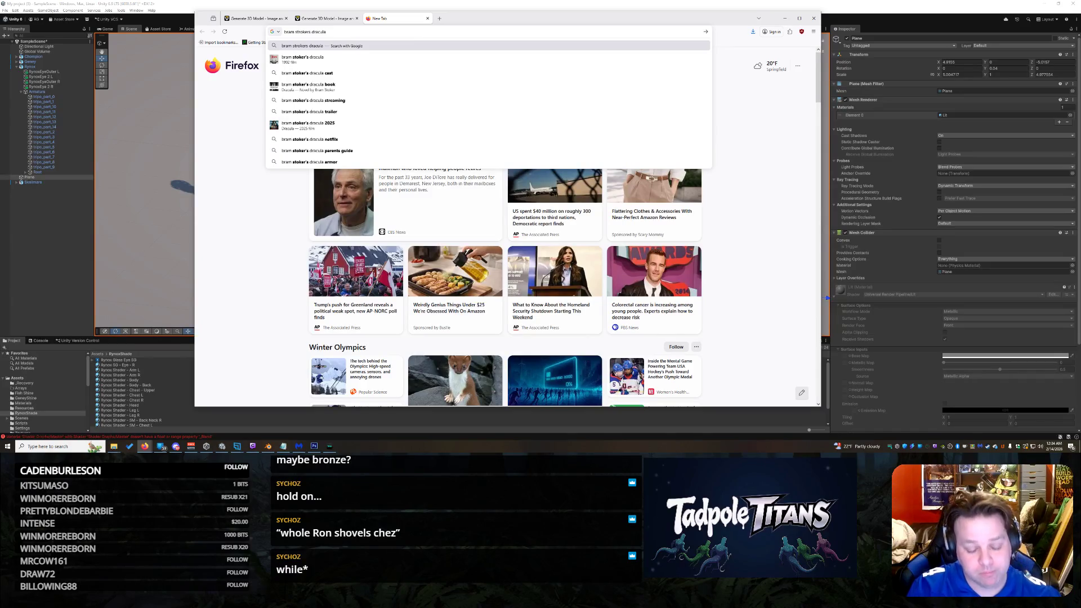
pyautogui.write(' as vampire bat')
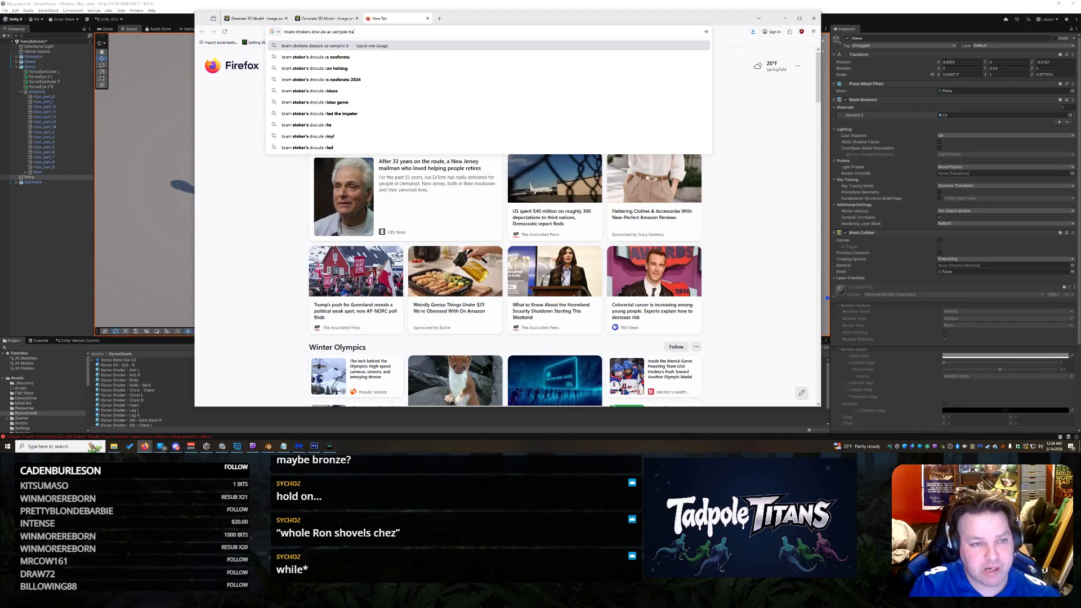
pyautogui.press('Return')
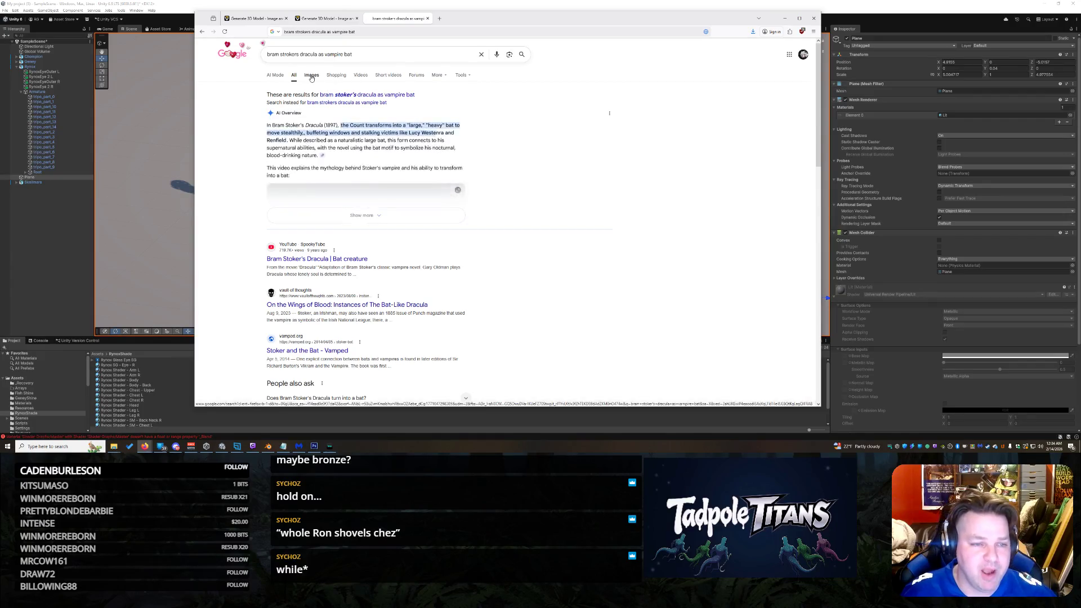
pyautogui.click(312, 78)
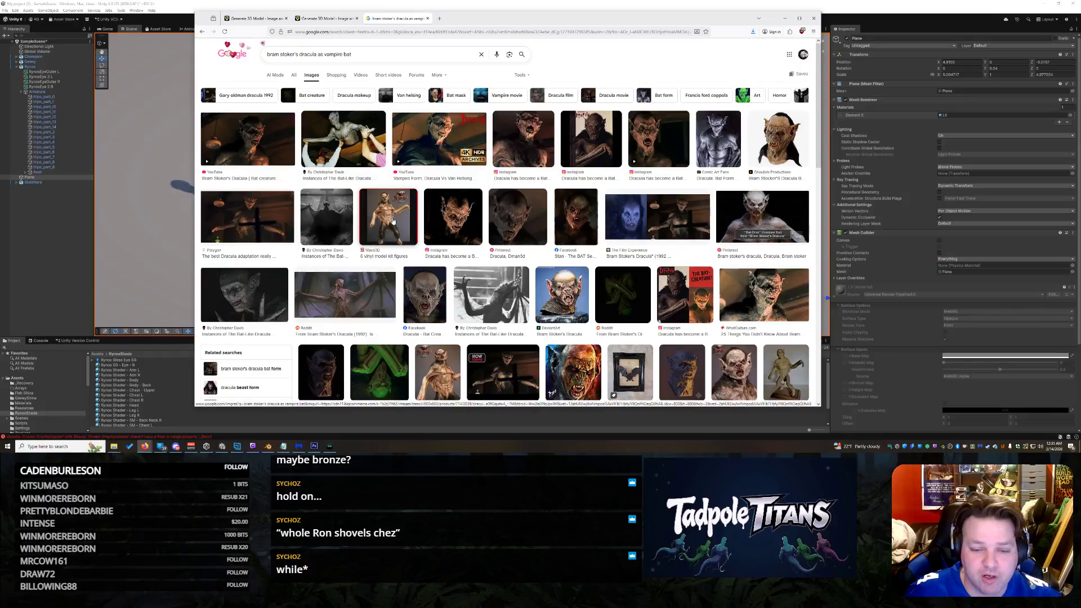
pyautogui.click(395, 226)
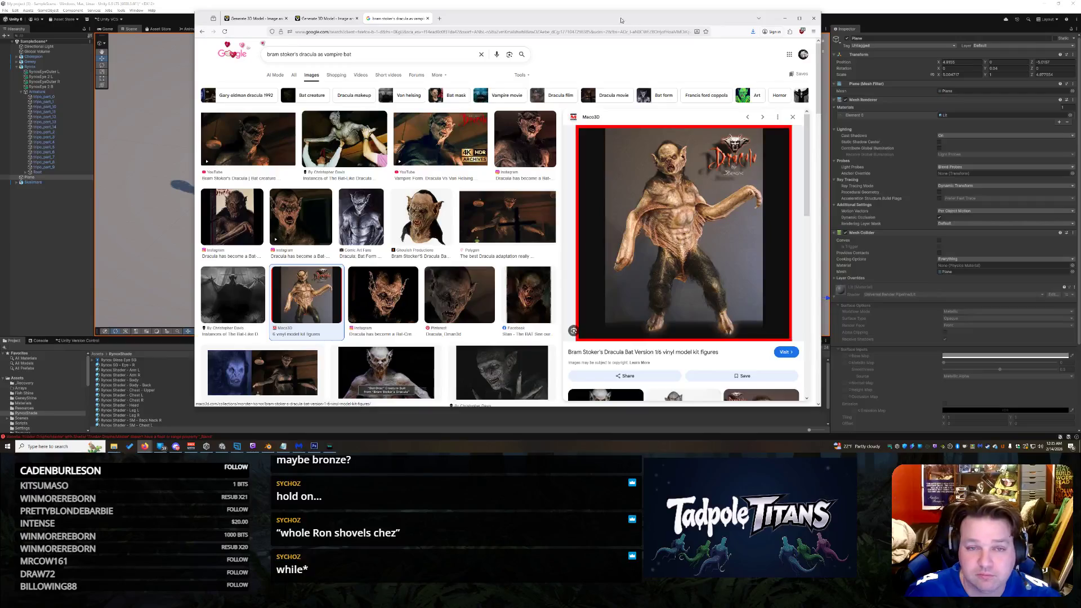
# Step: Preview The Film Experience makeup image, then return to the horned demon Tripo tab
pyautogui.click(337, 19)
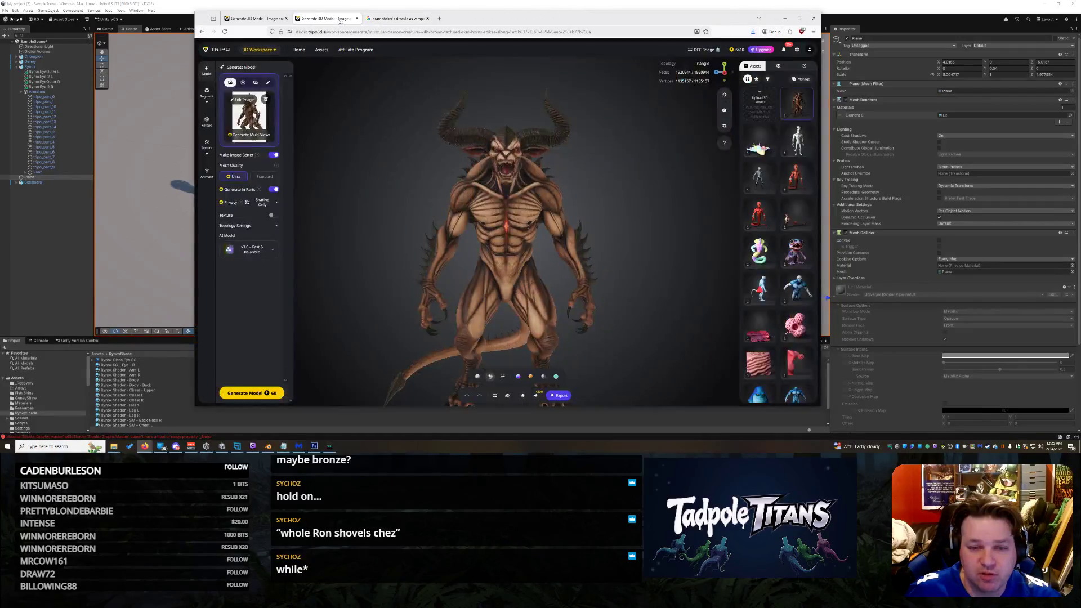
pyautogui.click(382, 21)
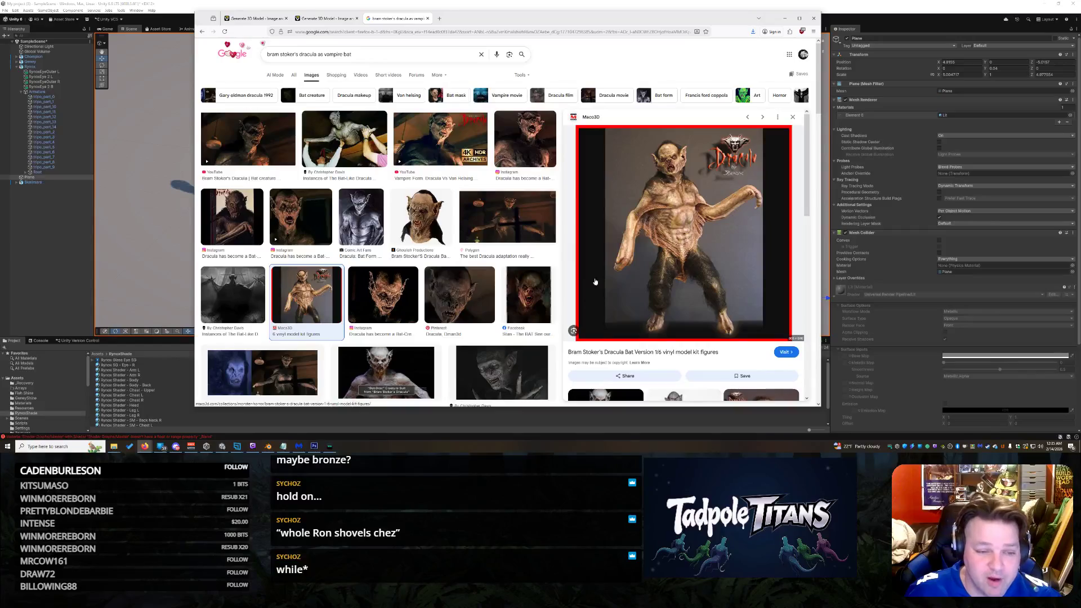
pyautogui.scroll(-3, 405, 253)
pyautogui.click(308, 231)
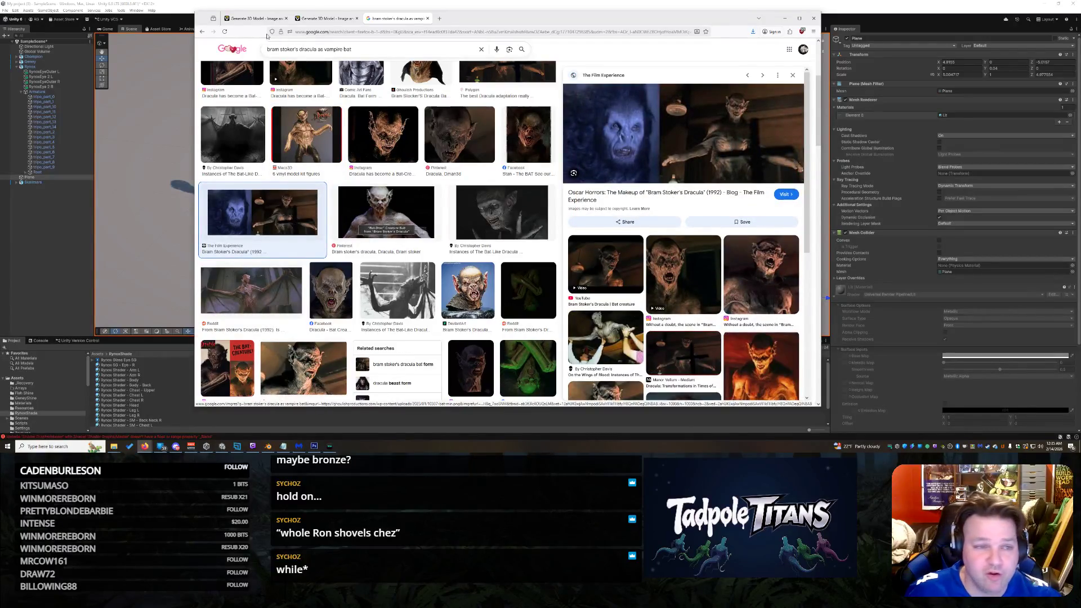
pyautogui.click(255, 19)
pyautogui.click(333, 19)
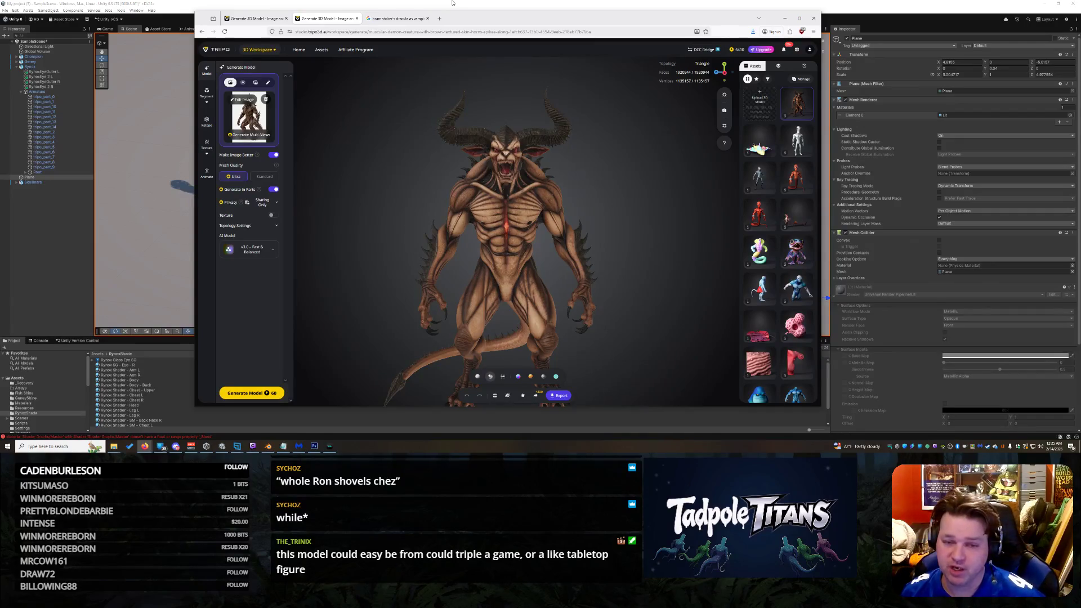
# Step: Zoom and orbit the horned demon to a three-quarter view showing more of its legs
pyautogui.scroll(5, 543, 278)
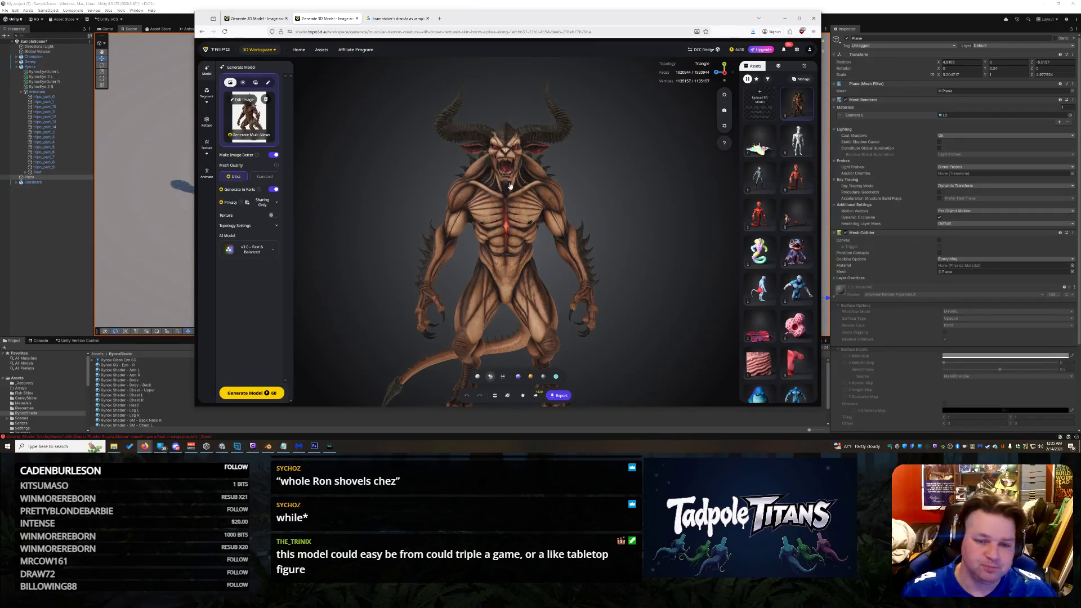
pyautogui.moveTo(543, 278)
pyautogui.mouseDown()
pyautogui.moveTo(583, 278)
pyautogui.moveTo(491, 272)
pyautogui.moveTo(608, 279)
pyautogui.moveTo(509, 264)
pyautogui.moveTo(545, 273)
pyautogui.mouseUp()
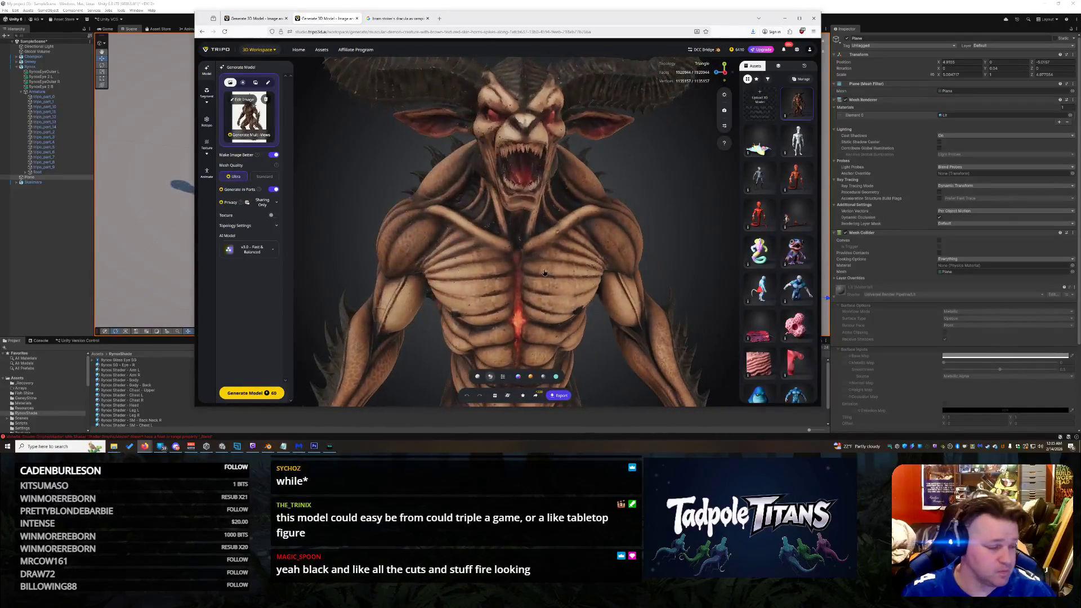
pyautogui.scroll(-3, 523, 299)
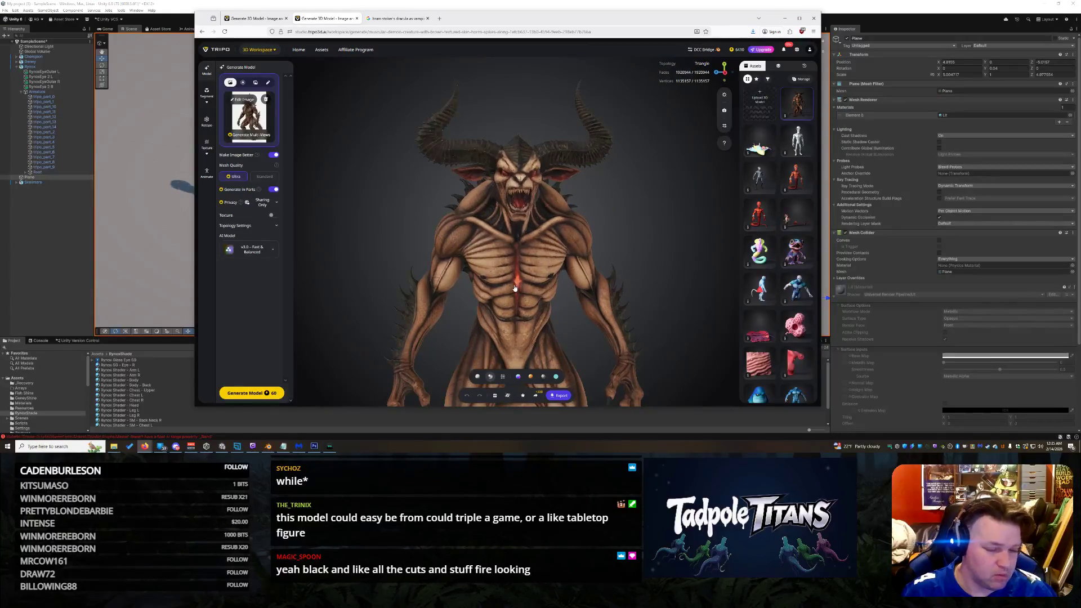
pyautogui.moveTo(522, 314); pyautogui.dragTo(522, 286)
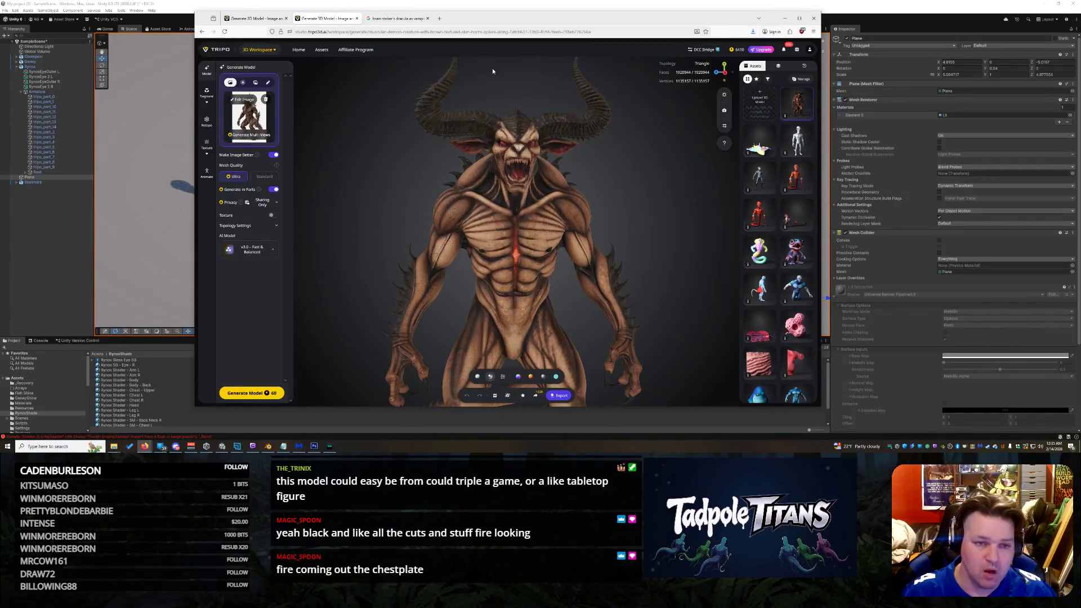
# Step: Toggle between text and image input, then clear the workspace for a new generation
pyautogui.click(268, 83)
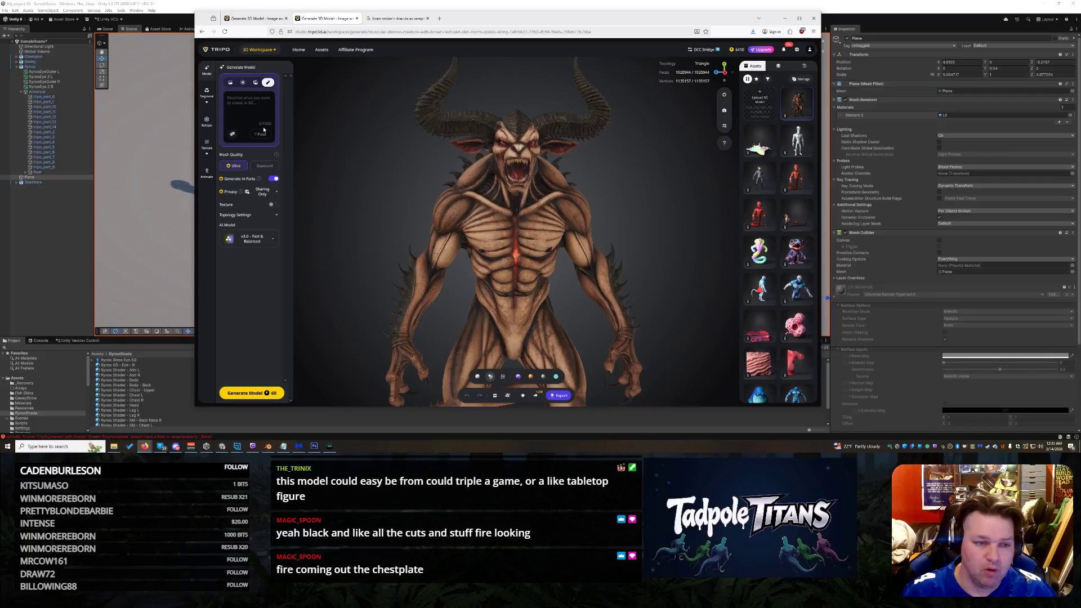
pyautogui.click(231, 83)
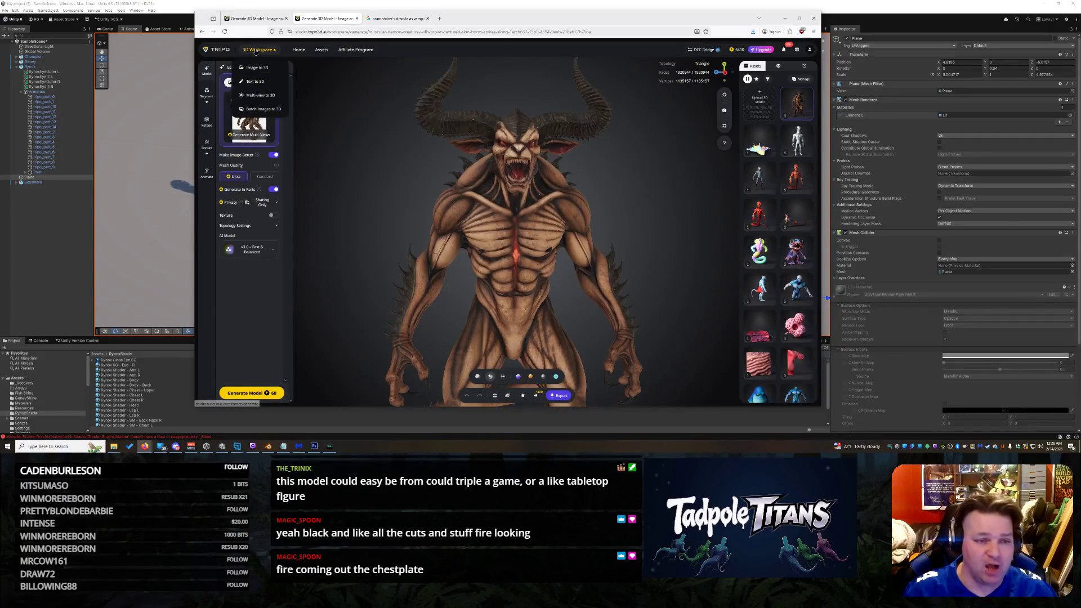
pyautogui.click(269, 68)
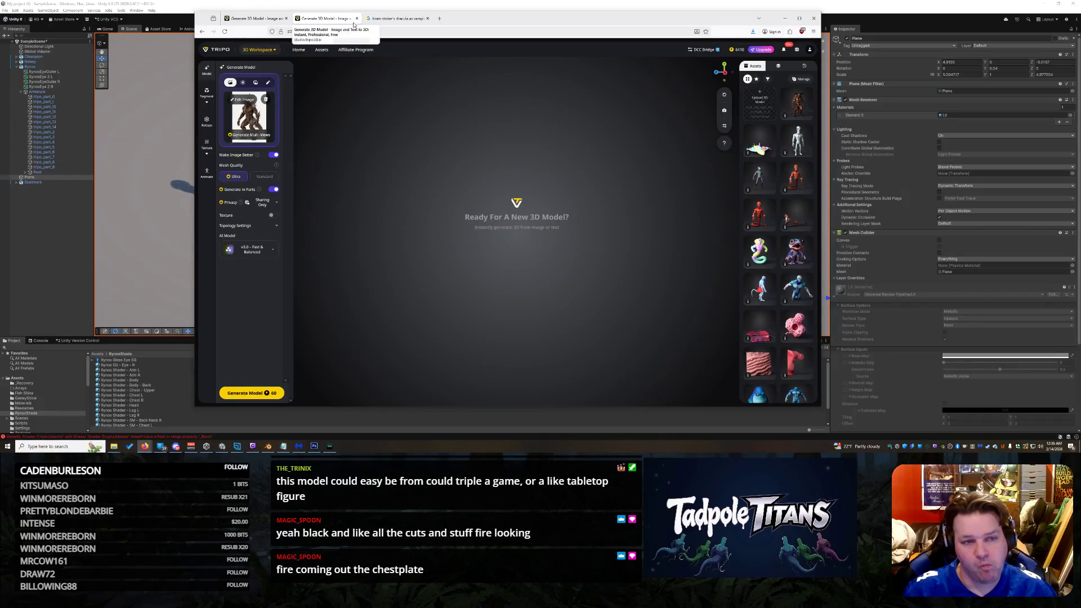
# Step: Open Image to 3D in a new Tripo tab and switch to it
pyautogui.rightClick(266, 67)
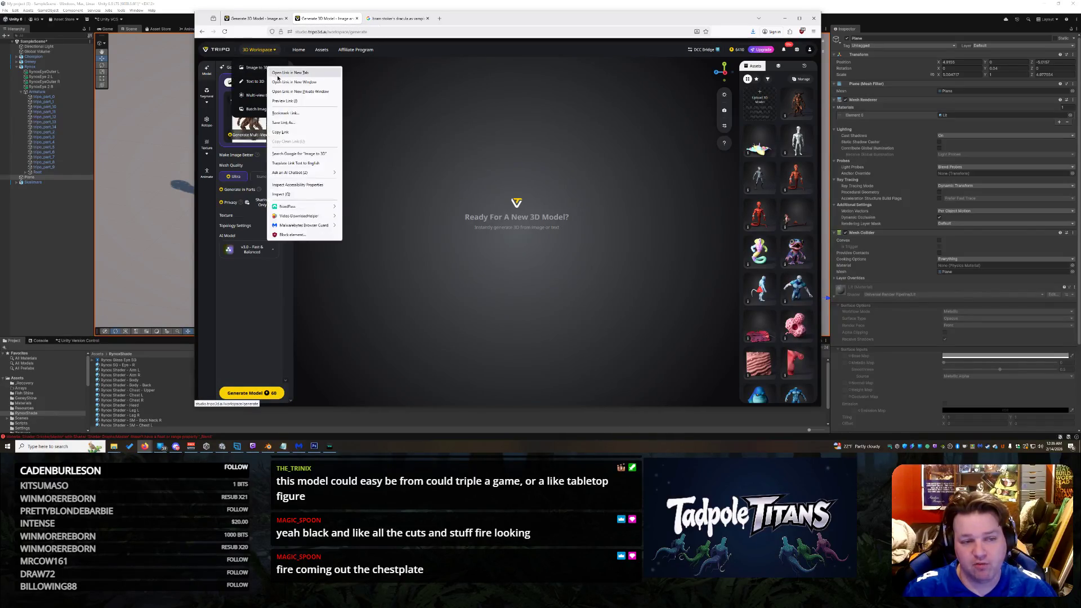
pyautogui.click(274, 74)
pyautogui.click(381, 21)
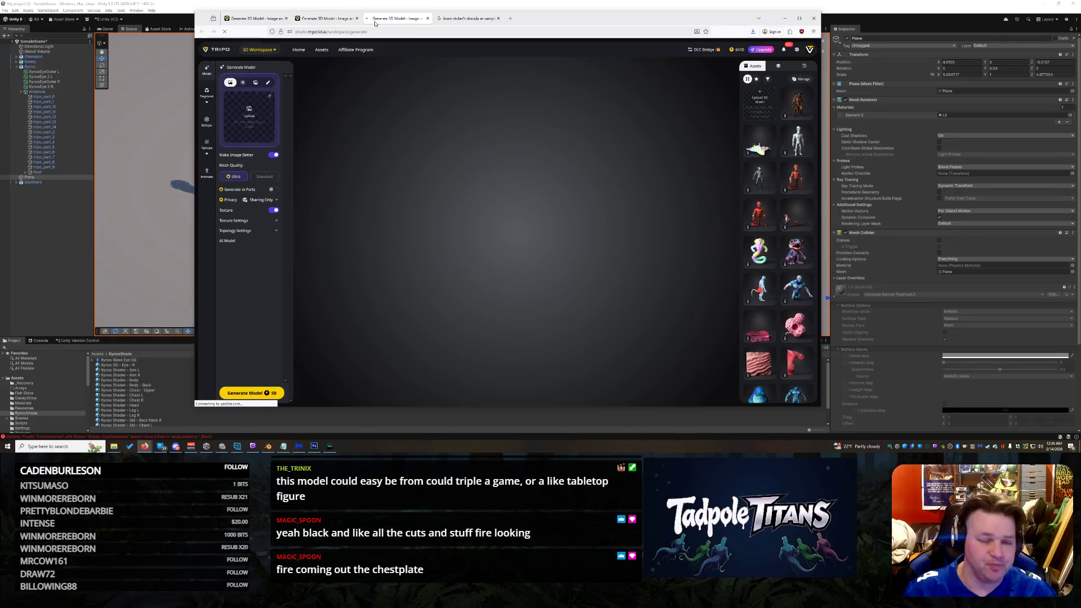
# Step: Upload the horned creature image as input and open the Edit Image editor for it
pyautogui.click(256, 116)
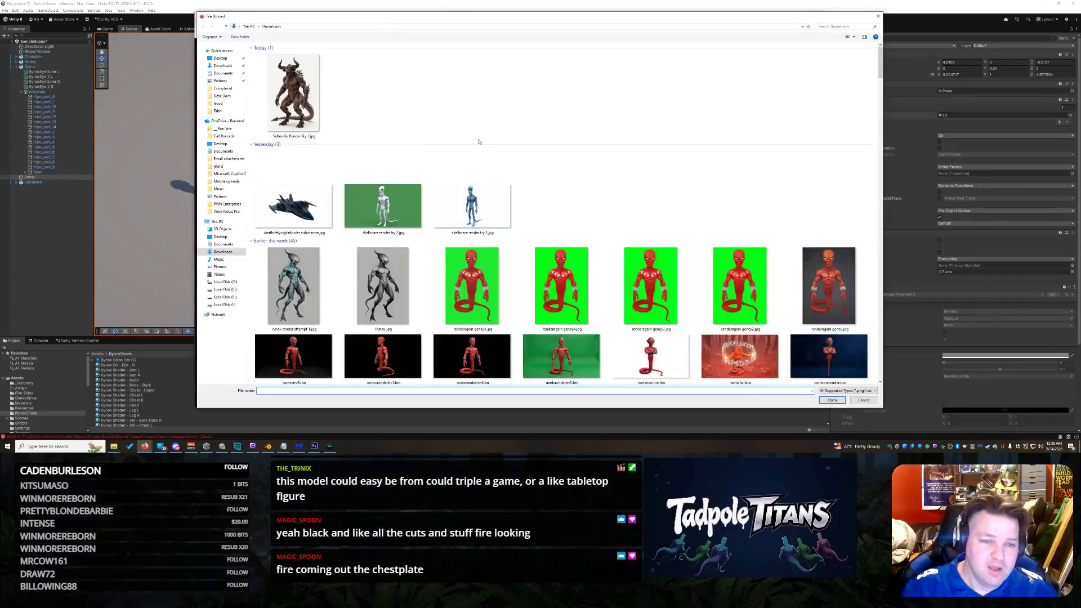
pyautogui.doubleClick(292, 91)
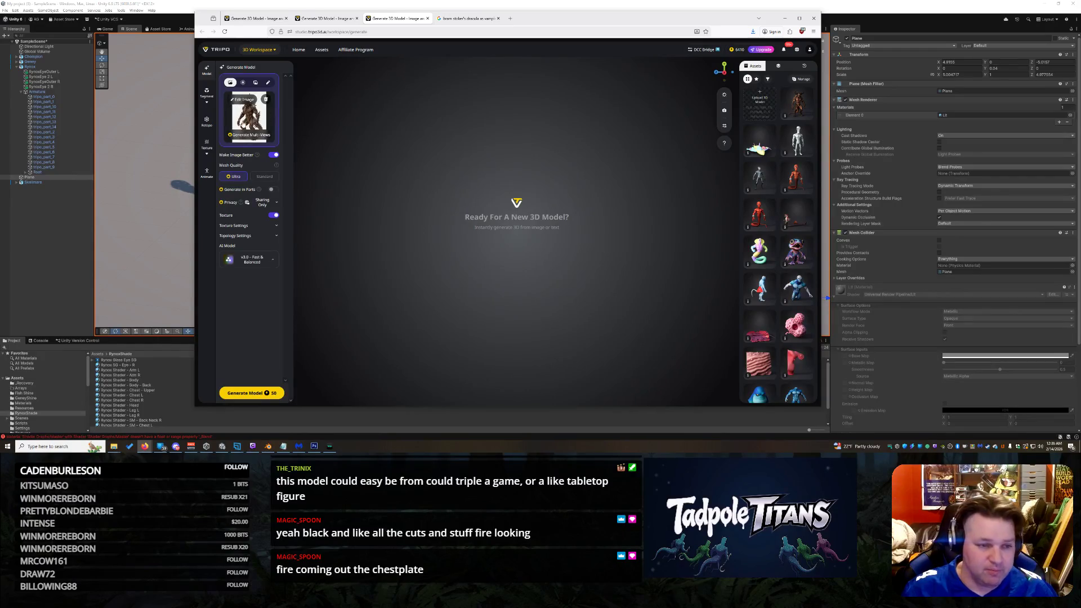
pyautogui.click(268, 83)
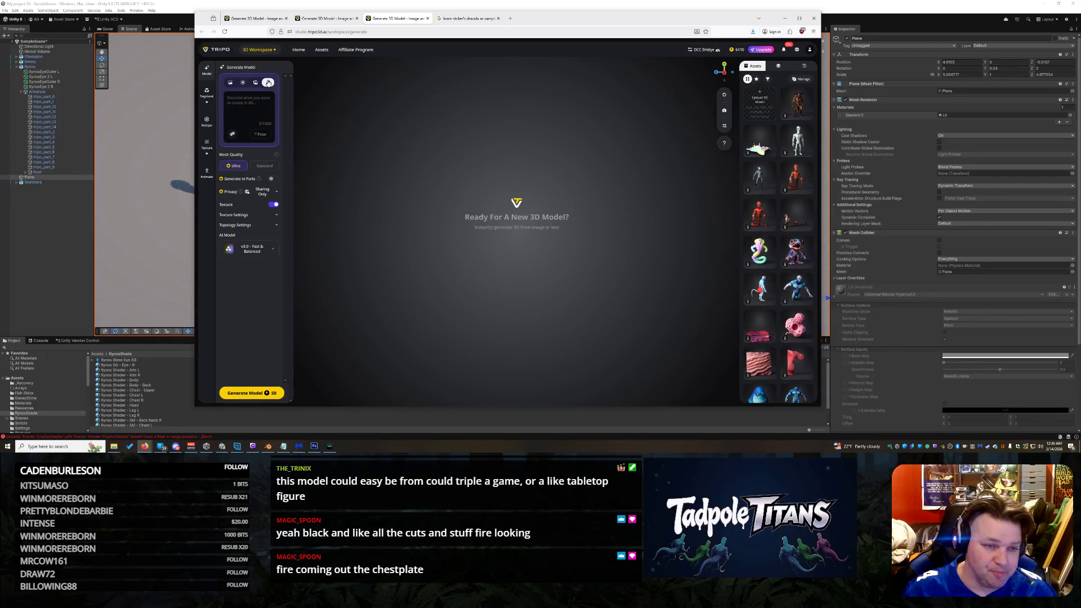
pyautogui.click(231, 83)
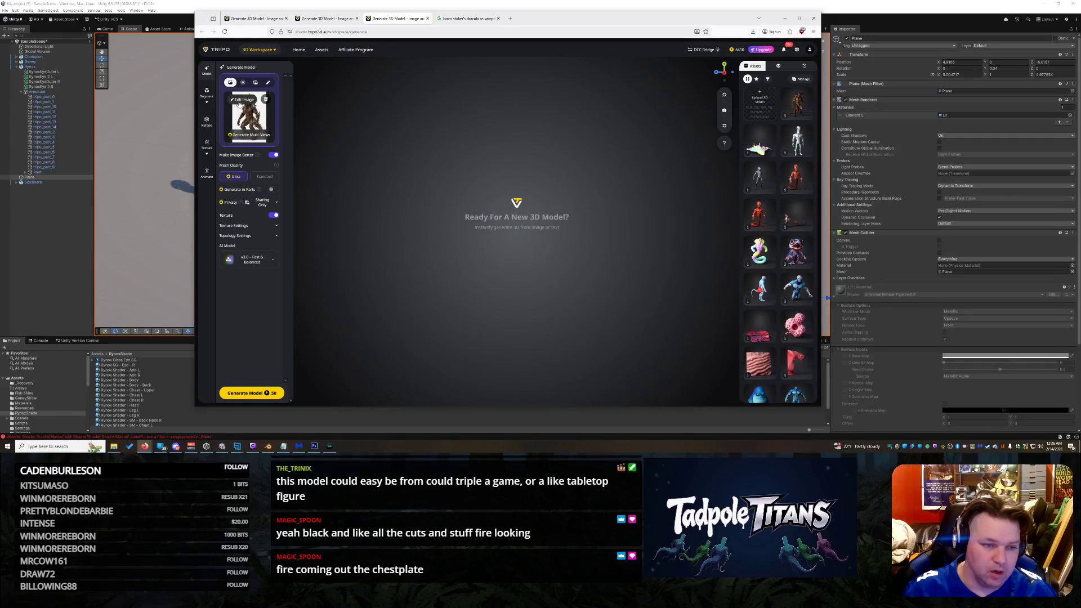
pyautogui.click(239, 101)
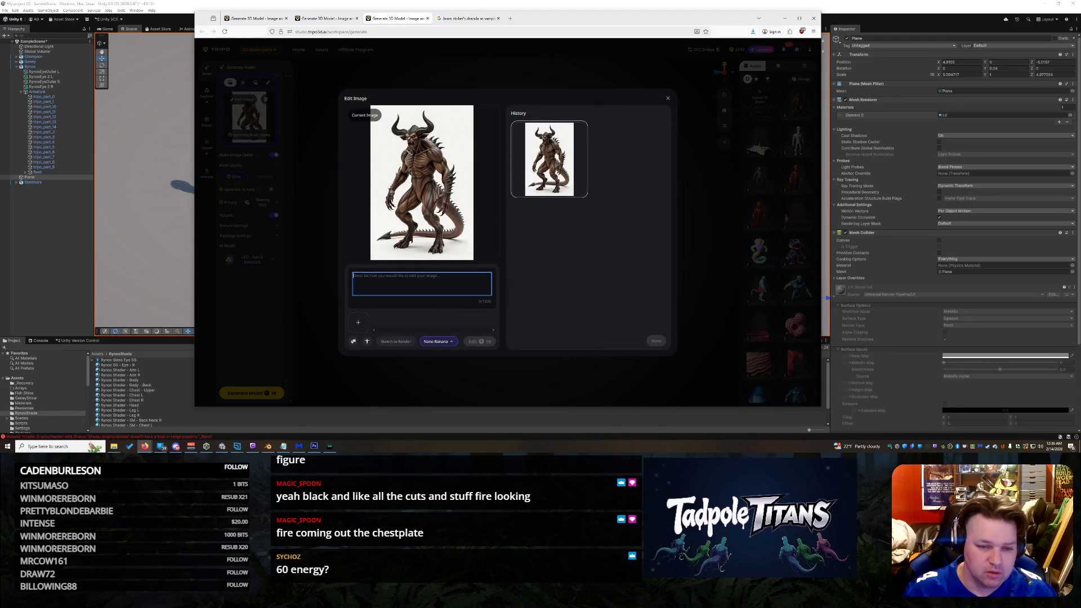
# Step: Write the edit request for aligned tail spines and a little darker chocolate brown, then close the editor
pyautogui.write('Make sure the spines line up on the tail.')
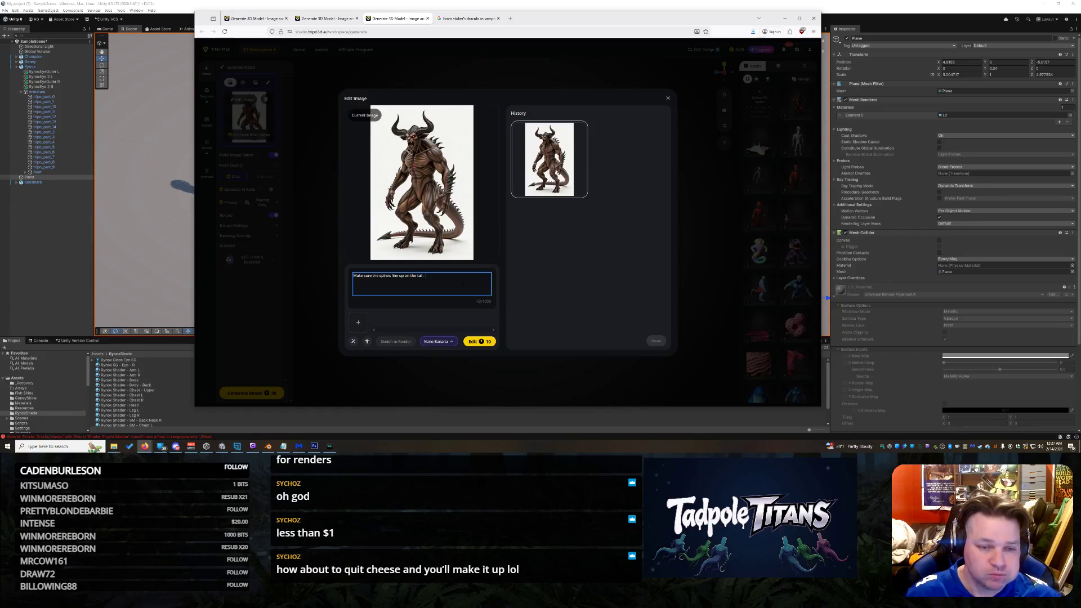
pyautogui.write('Make the')
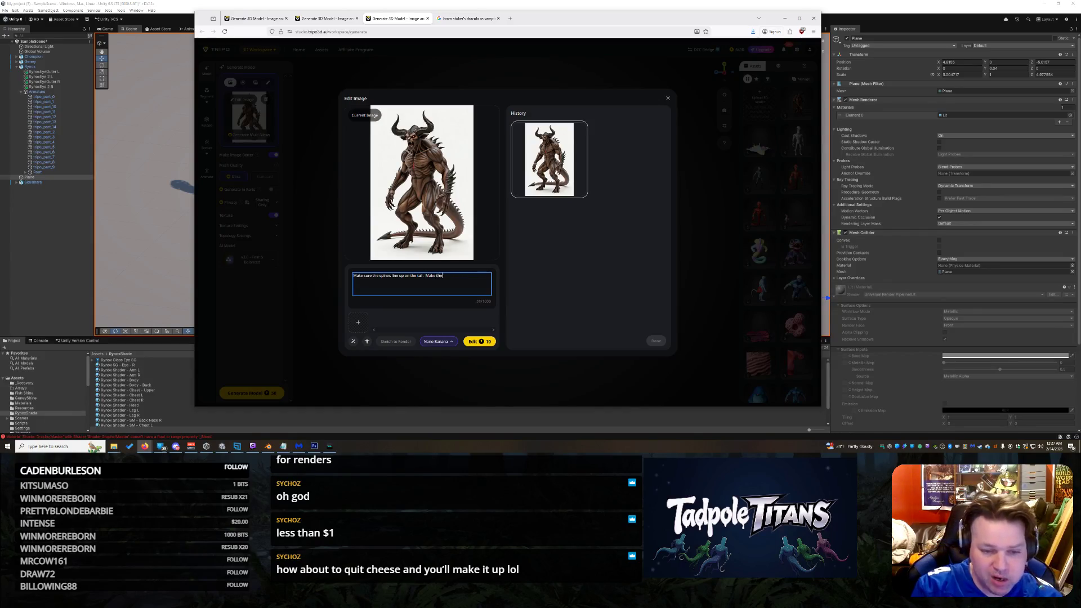
pyautogui.write(' brown a')
pyautogui.write(' little darker.')
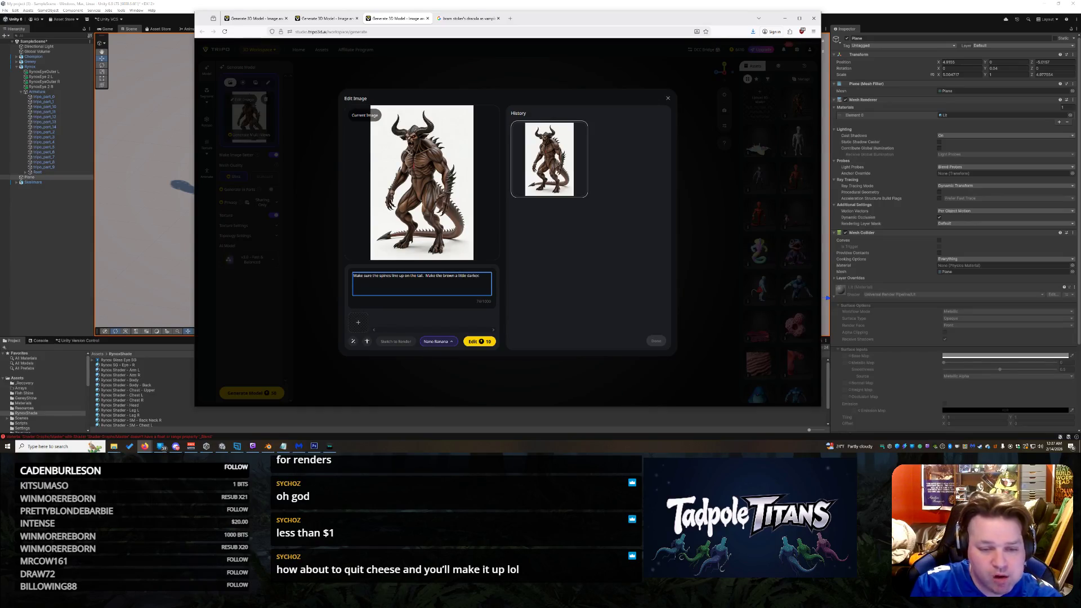
pyautogui.write(' Chocolate colored.')
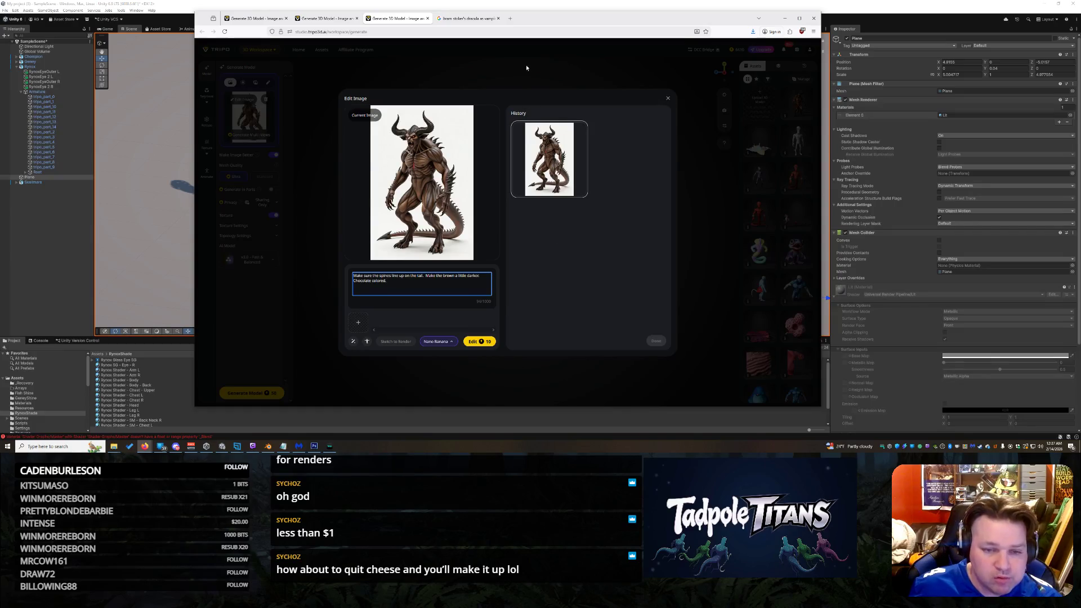
pyautogui.click(668, 99)
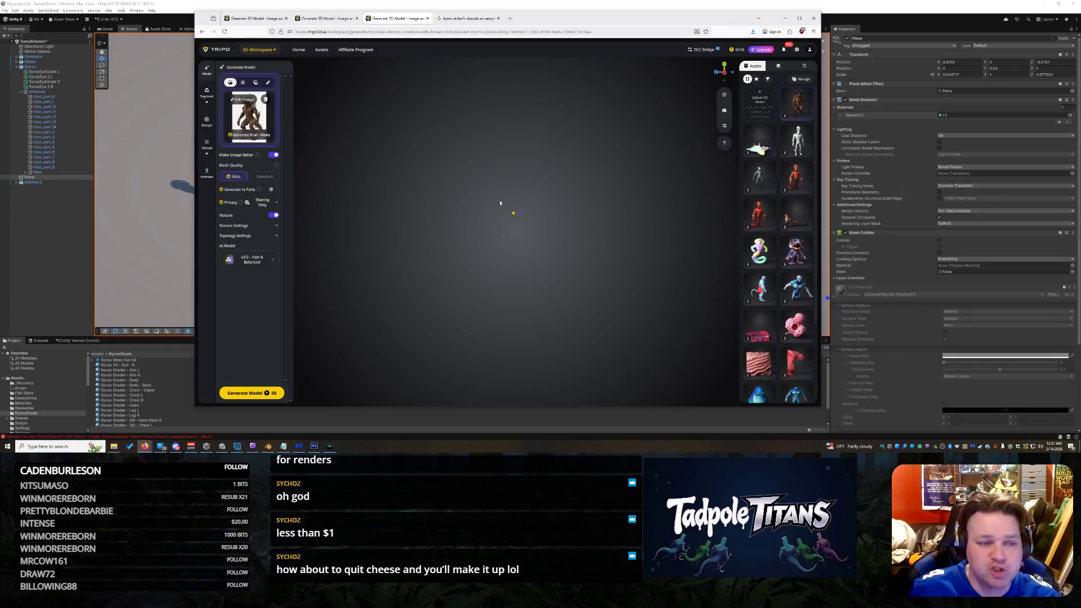
# Step: Zoom and orbit the old demon model to inspect it from several angles
pyautogui.scroll(5, 568, 252)
pyautogui.moveTo(567, 252)
pyautogui.mouseDown()
pyautogui.moveTo(597, 248)
pyautogui.moveTo(528, 228)
pyautogui.mouseUp()
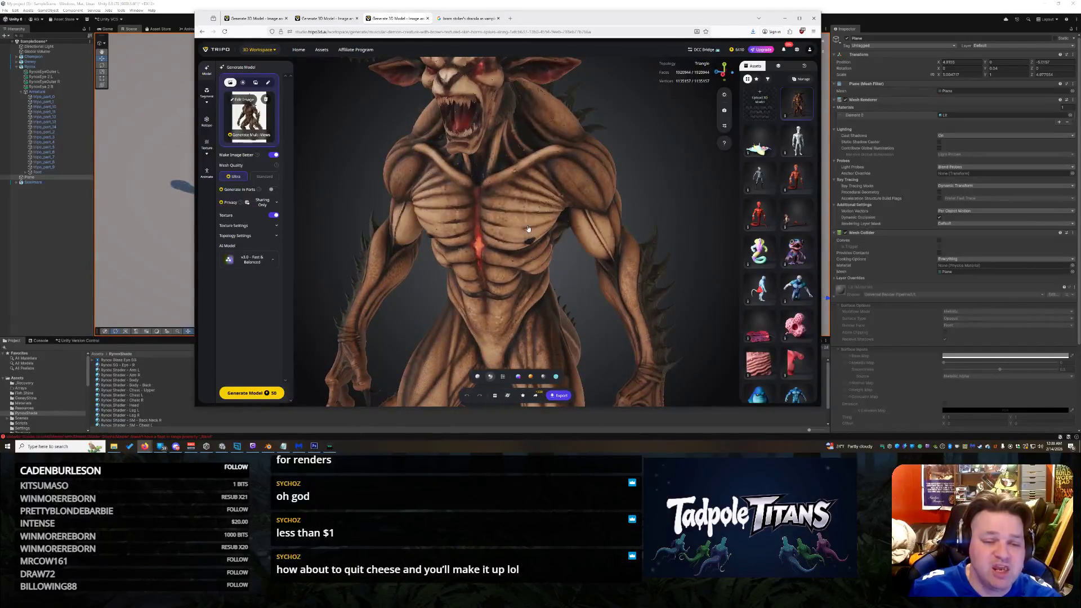
pyautogui.scroll(-3, 528, 228)
pyautogui.scroll(2, 540, 230)
pyautogui.moveTo(546, 230)
pyautogui.mouseDown()
pyautogui.moveTo(510, 186)
pyautogui.moveTo(501, 118)
pyautogui.mouseUp()
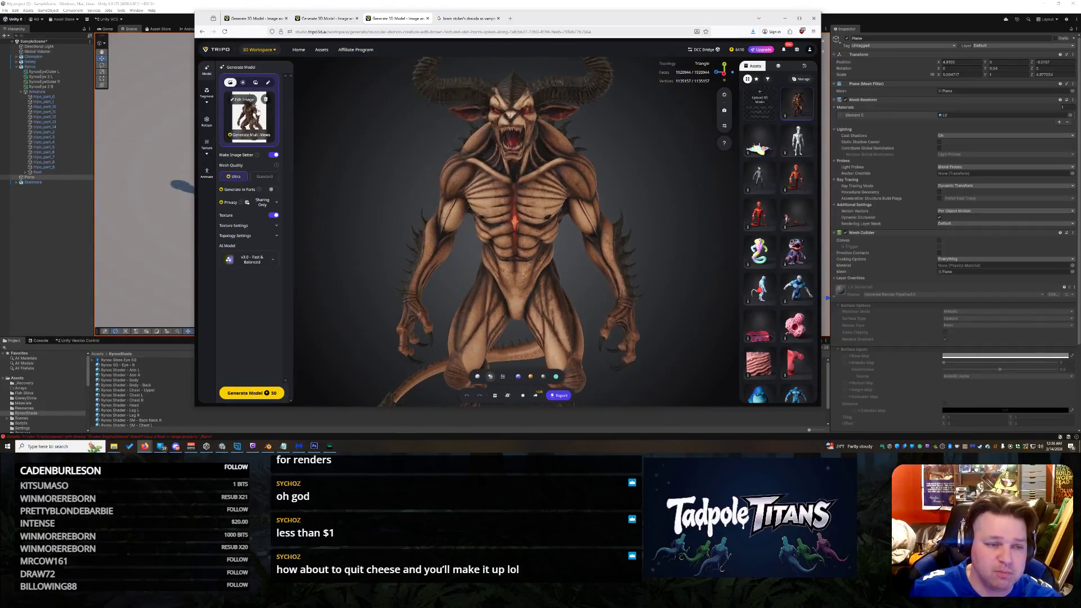
# Step: Close the two old model tabs and reopen Edit Image on the horned demon reference
pyautogui.click(244, 101)
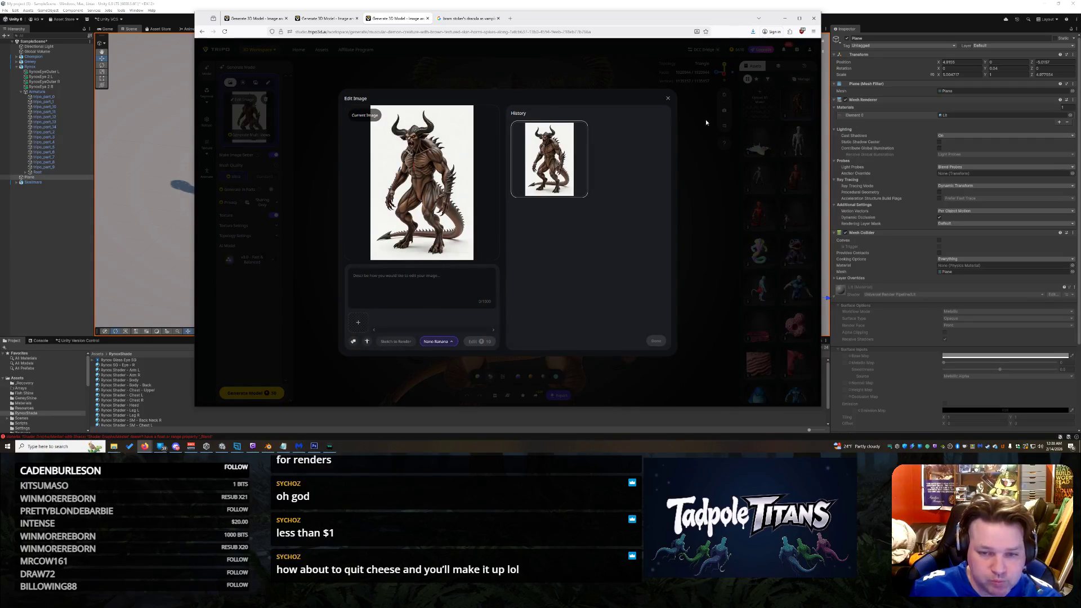
pyautogui.click(668, 98)
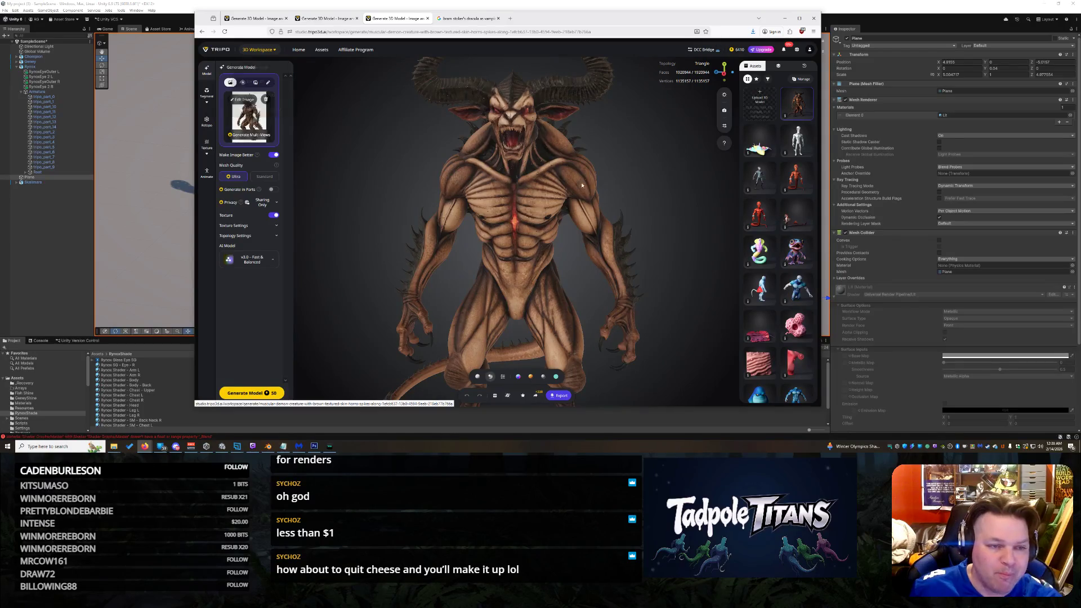
pyautogui.click(428, 19)
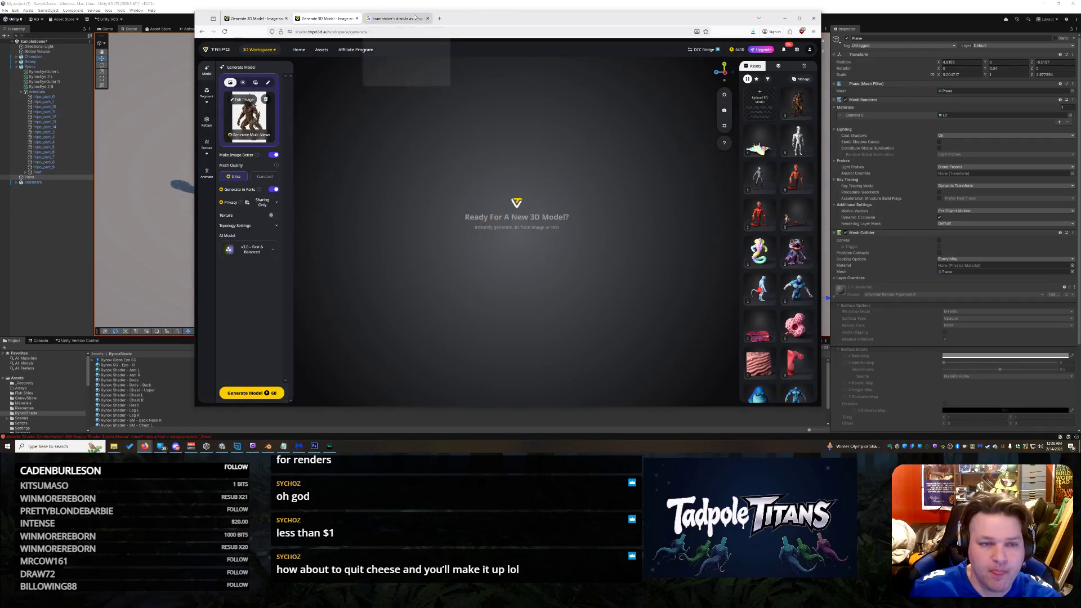
pyautogui.click(428, 19)
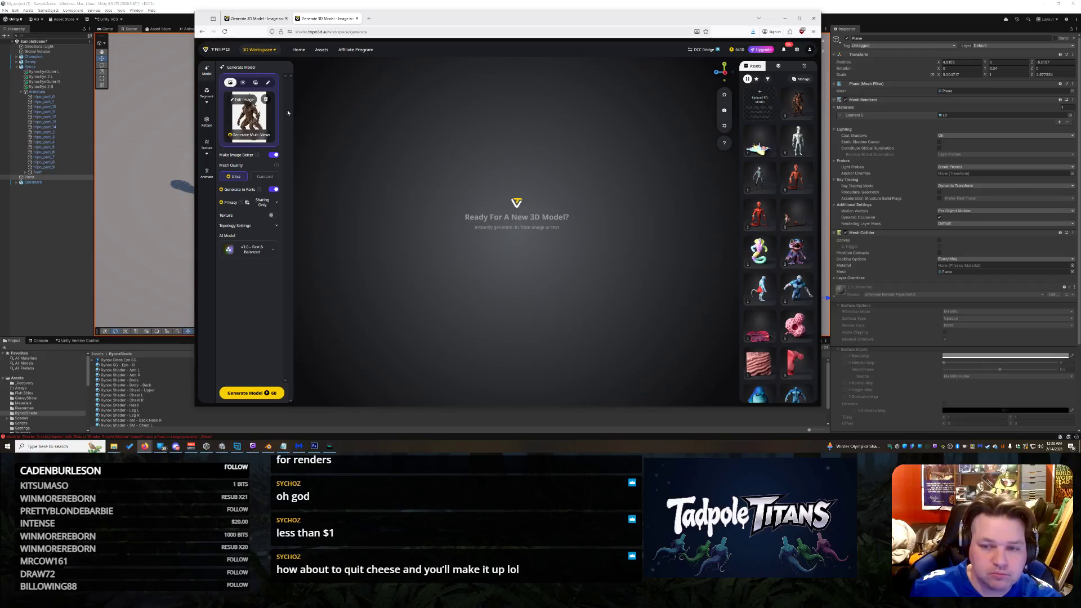
pyautogui.click(244, 99)
pyautogui.click(417, 285)
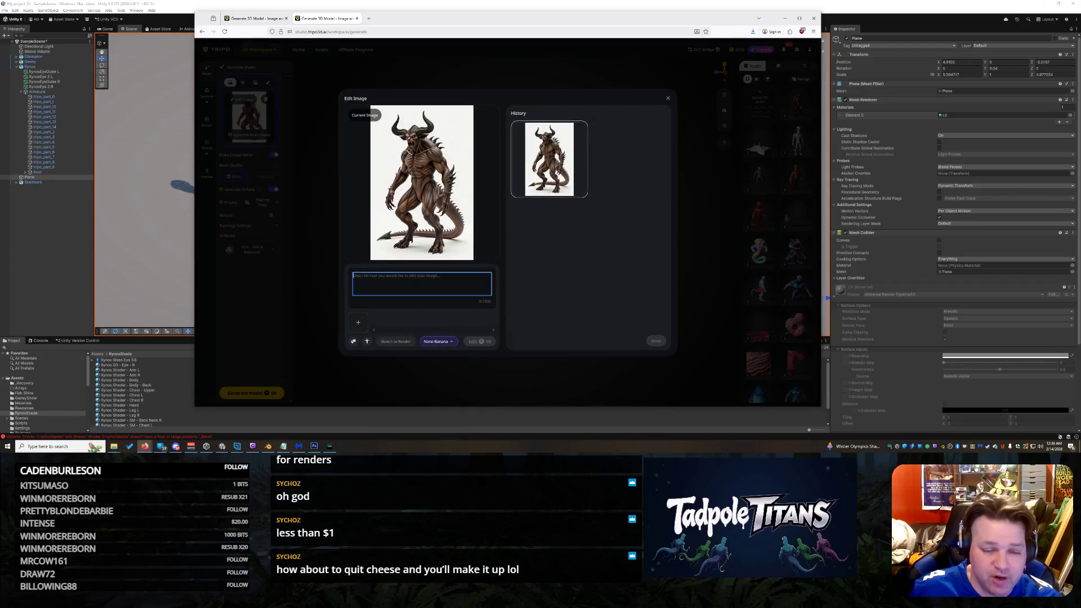
# Step: Write an edit prompt making the tail spine run from the top of the back to the end
pyautogui.write('Make sure the tails line u')
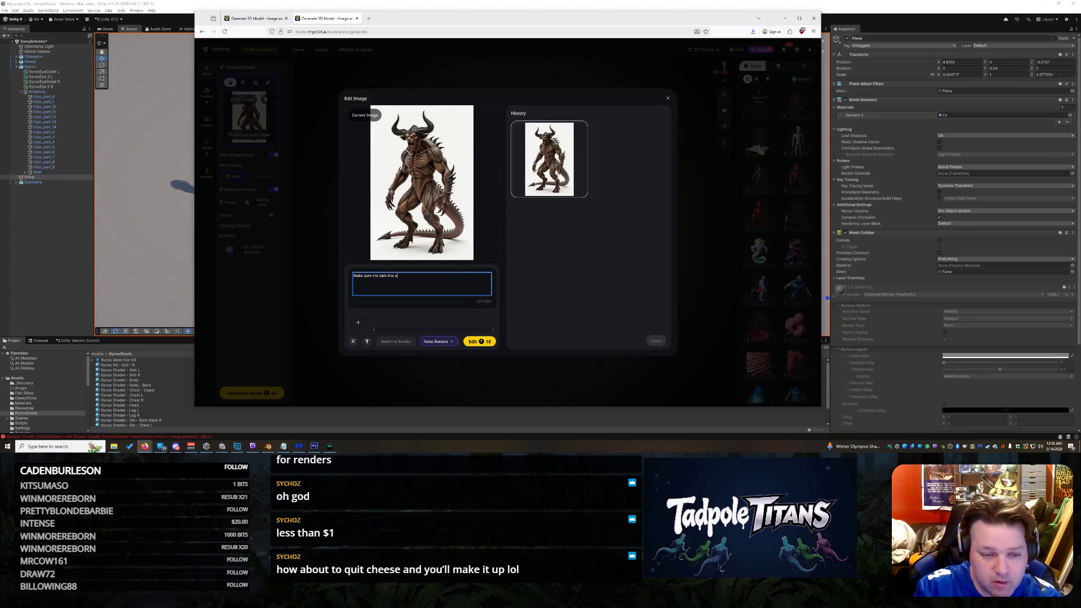
pyautogui.press('BackSpace')
pyautogui.press('BackSpace')
pyautogui.press('BackSpace')
pyautogui.write('pine')
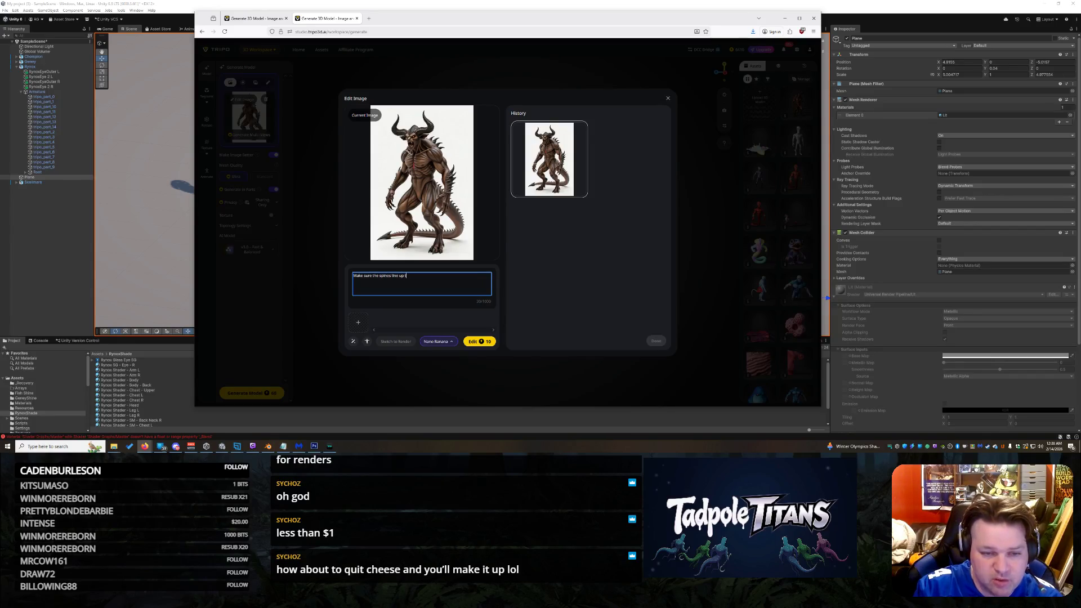
pyautogui.write('rom the top of the back to the end of the tail.')
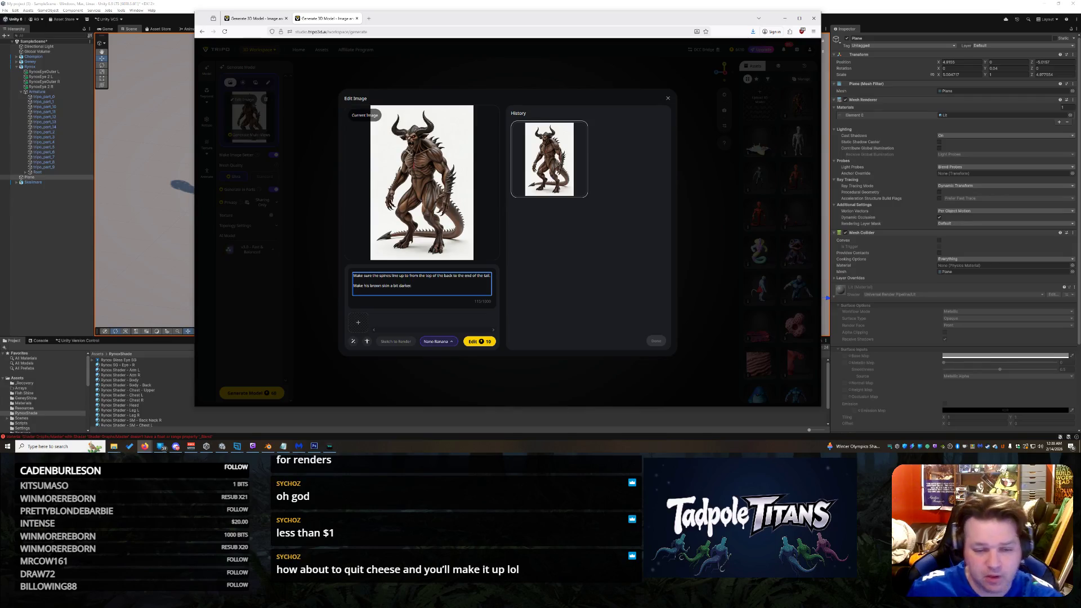
# Step: Apply the edit, accept the darker spined demon render, and enlarge it for a look
pyautogui.click(483, 342)
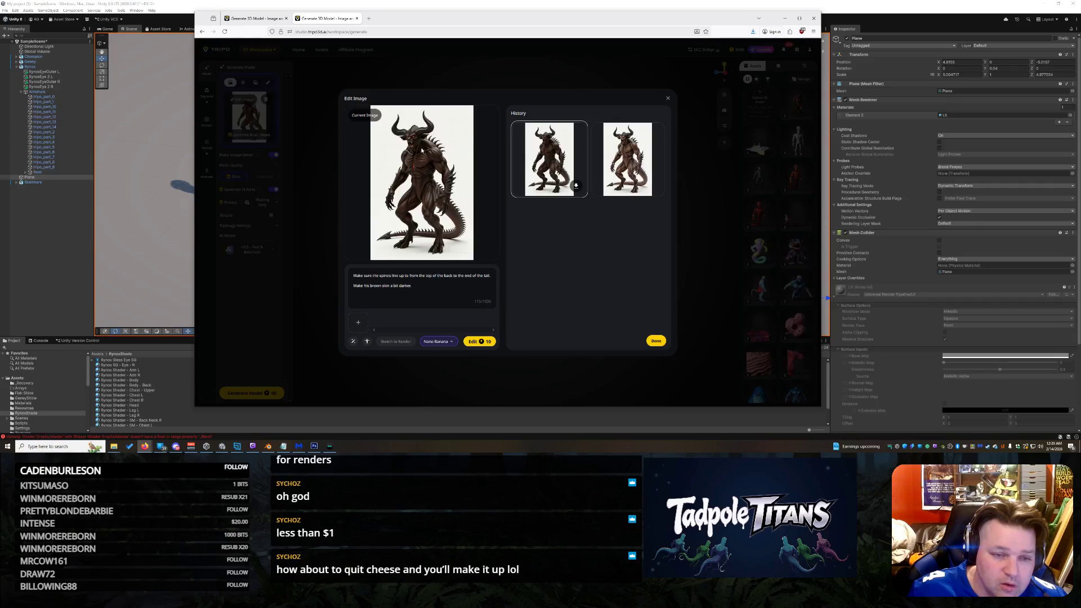
pyautogui.click(656, 340)
pyautogui.click(245, 116)
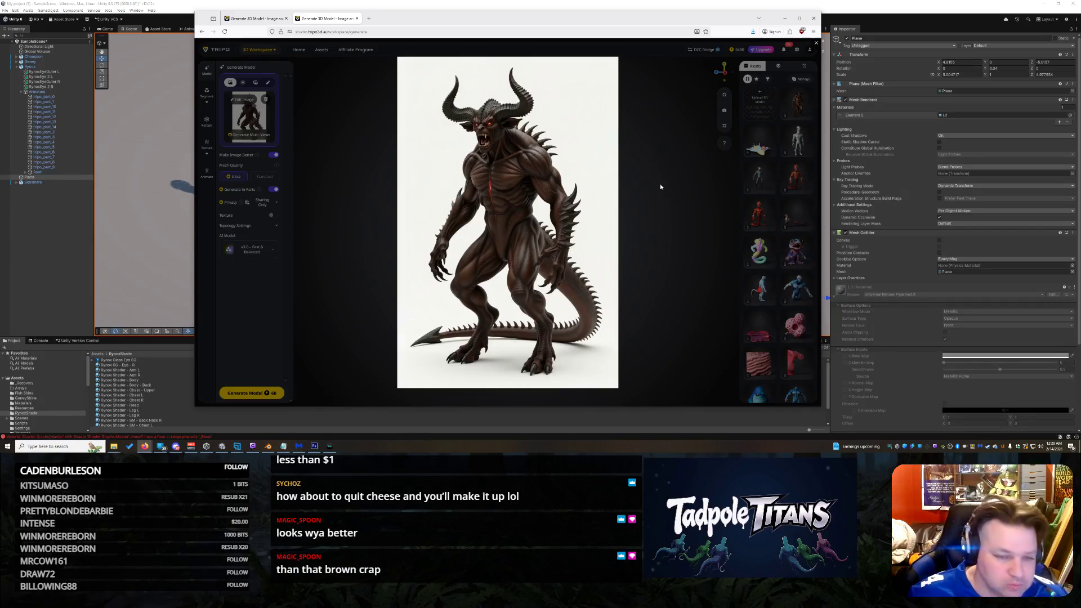
# Step: Generate the 3D model from the spined demon image, orbit it, then return to Unity
pyautogui.click(623, 177)
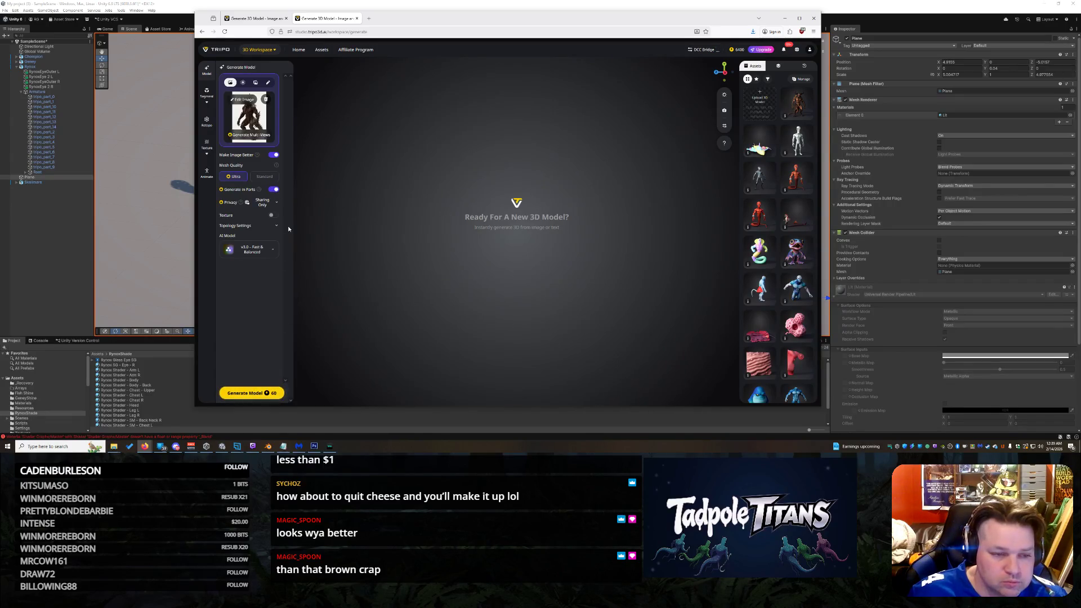
pyautogui.click(256, 392)
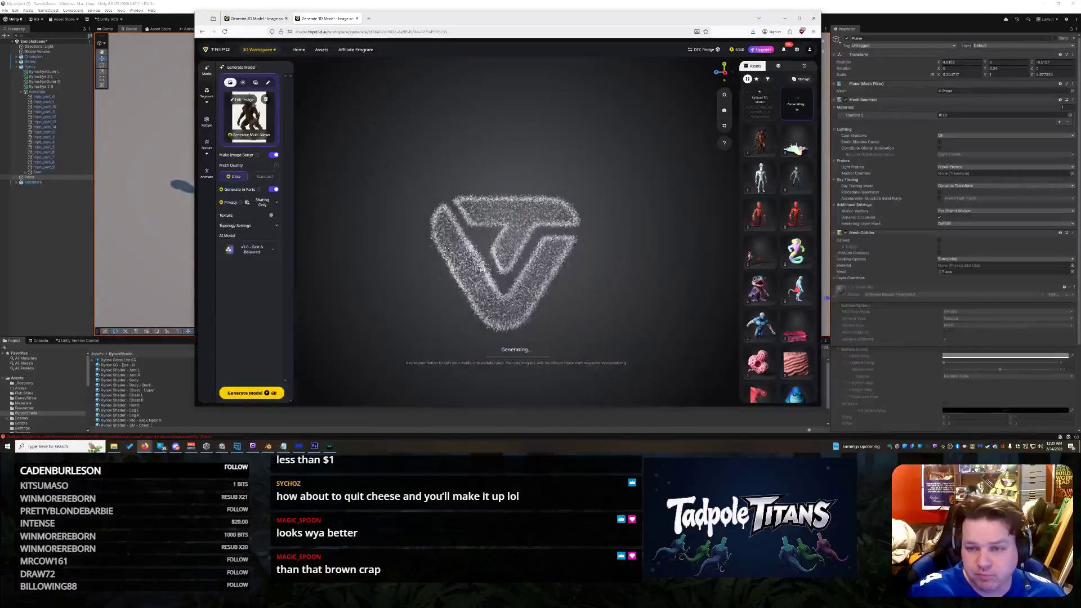
pyautogui.click(760, 141)
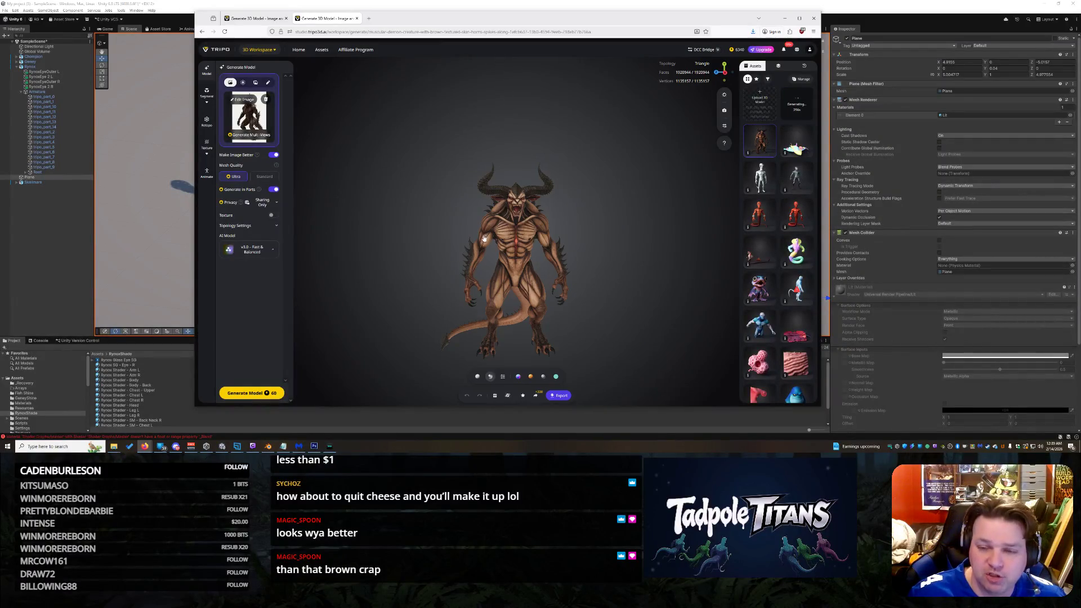
pyautogui.moveTo(535, 260)
pyautogui.mouseDown()
pyautogui.moveTo(409, 200)
pyautogui.moveTo(530, 219)
pyautogui.mouseUp()
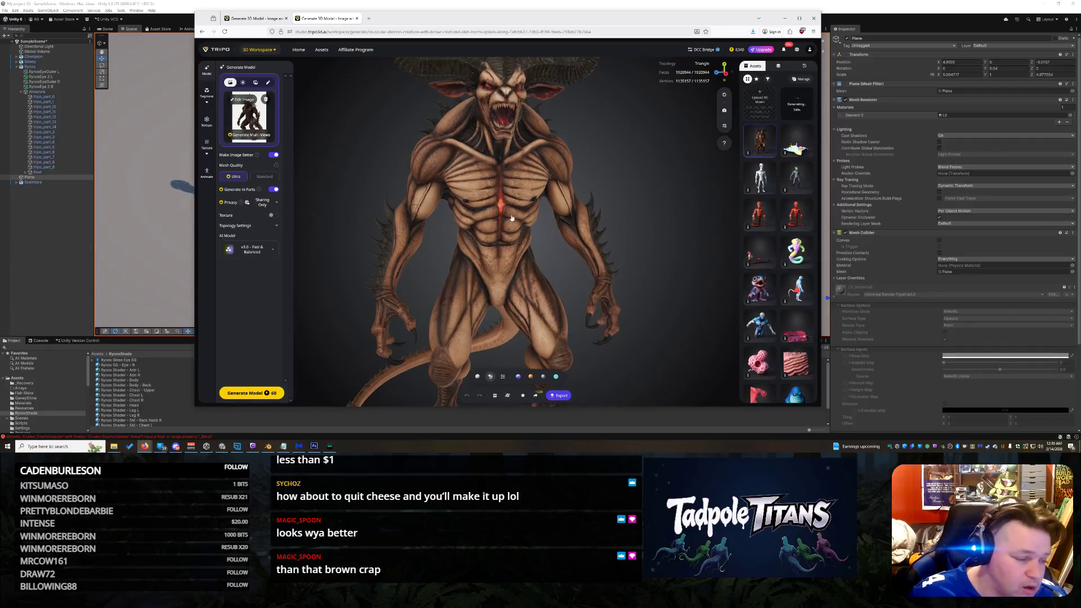
pyautogui.click(169, 254)
pyautogui.scroll(5, 451, 241)
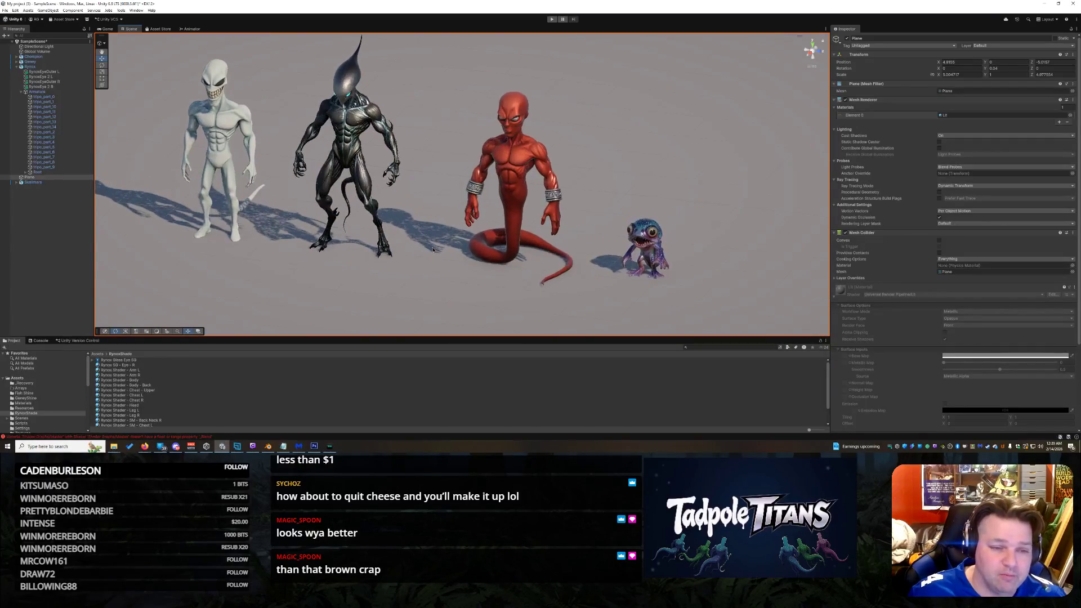
# Step: Orbit the Scene view around the four-creature lineup
pyautogui.moveTo(451, 241); pyautogui.dragTo(402, 264)
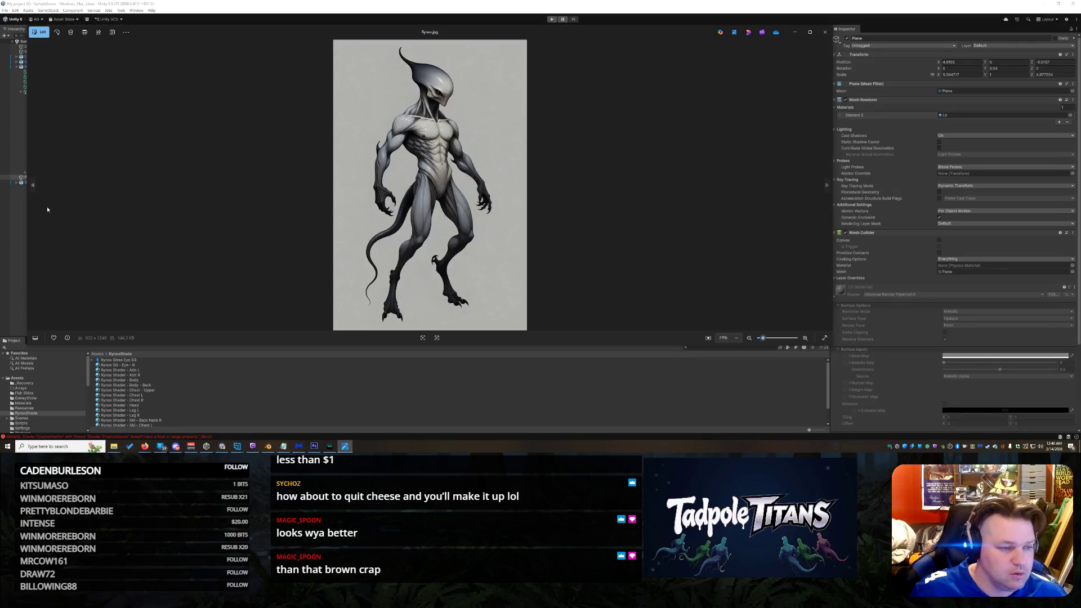
# Step: Shrink the grey creature's photo and place it left of the Scene view, then close it
pyautogui.moveTo(26, 211); pyautogui.dragTo(428, 233)
pyautogui.moveTo(667, 38)
pyautogui.mouseDown()
pyautogui.moveTo(308, 51)
pyautogui.moveTo(170, 35)
pyautogui.mouseUp()
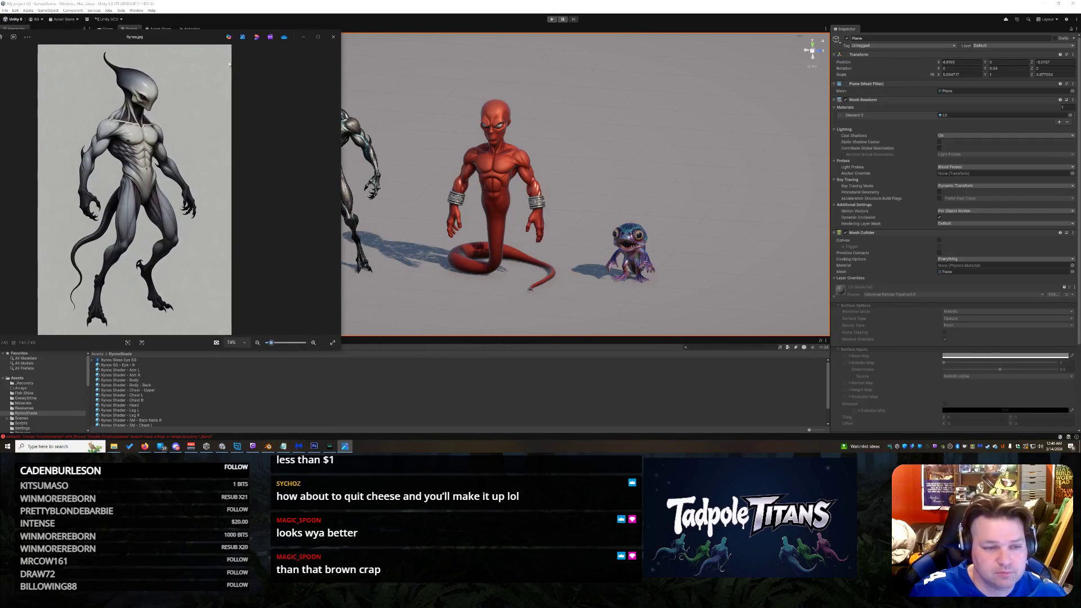
pyautogui.moveTo(339, 168); pyautogui.dragTo(258, 169)
pyautogui.moveTo(125, 41); pyautogui.dragTo(153, 29)
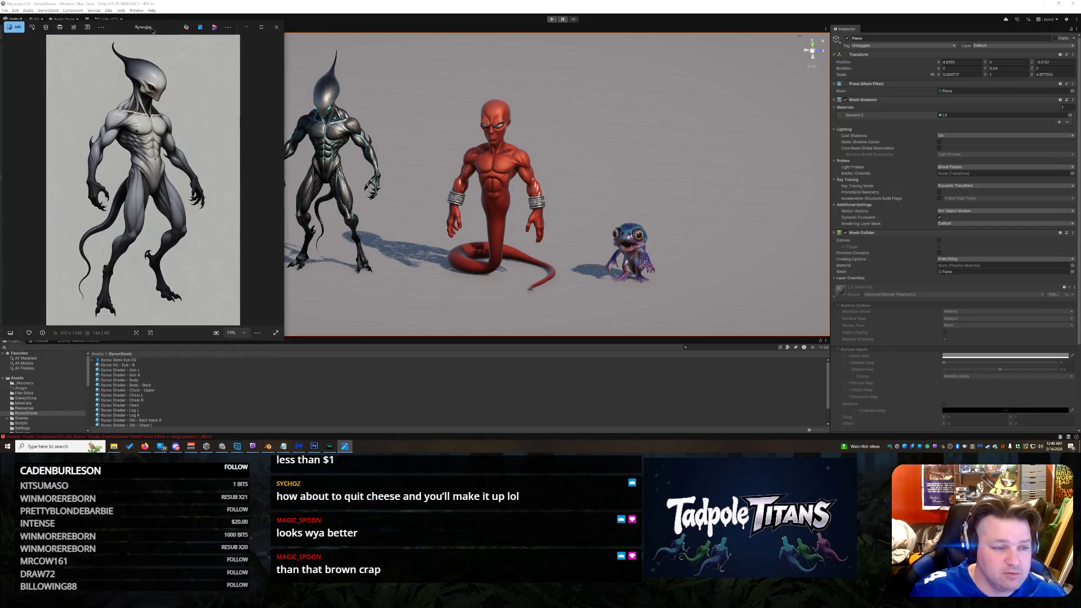
pyautogui.moveTo(283, 160); pyautogui.dragTo(247, 155)
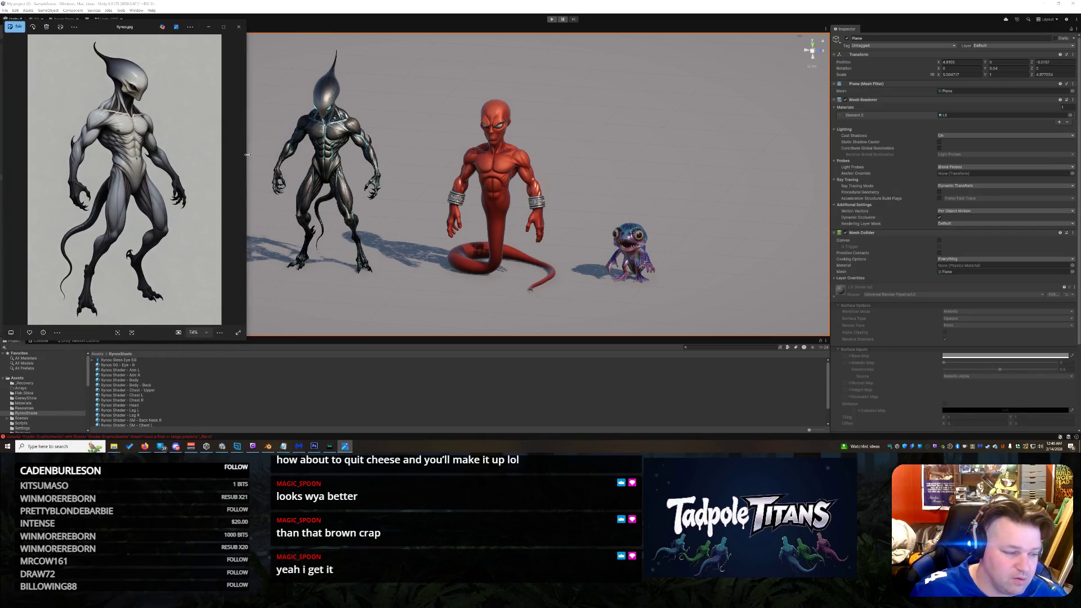
pyautogui.click(237, 29)
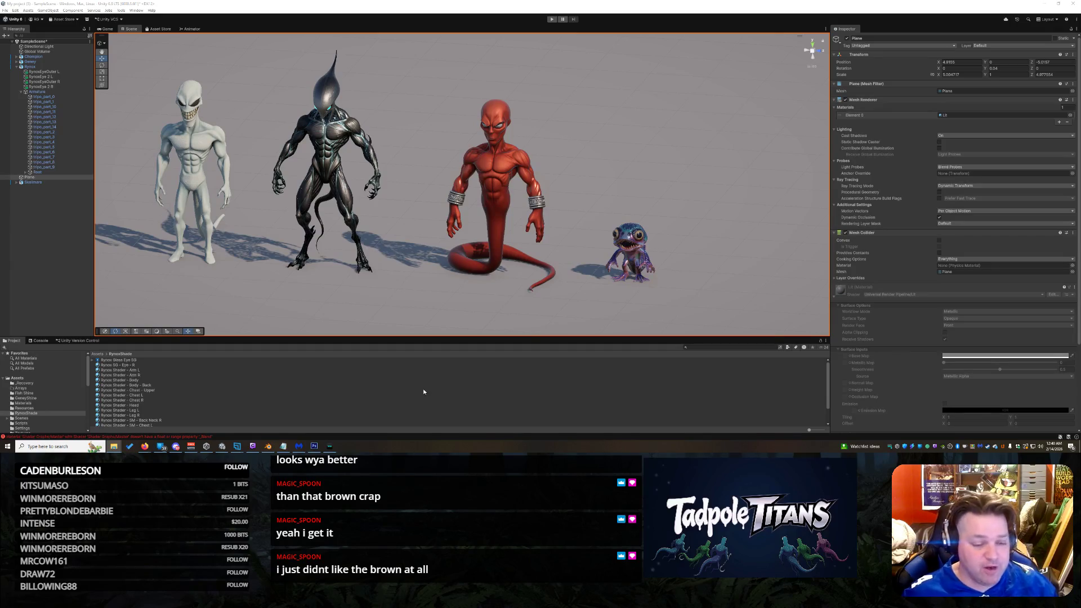
pyautogui.moveTo(145, 446)
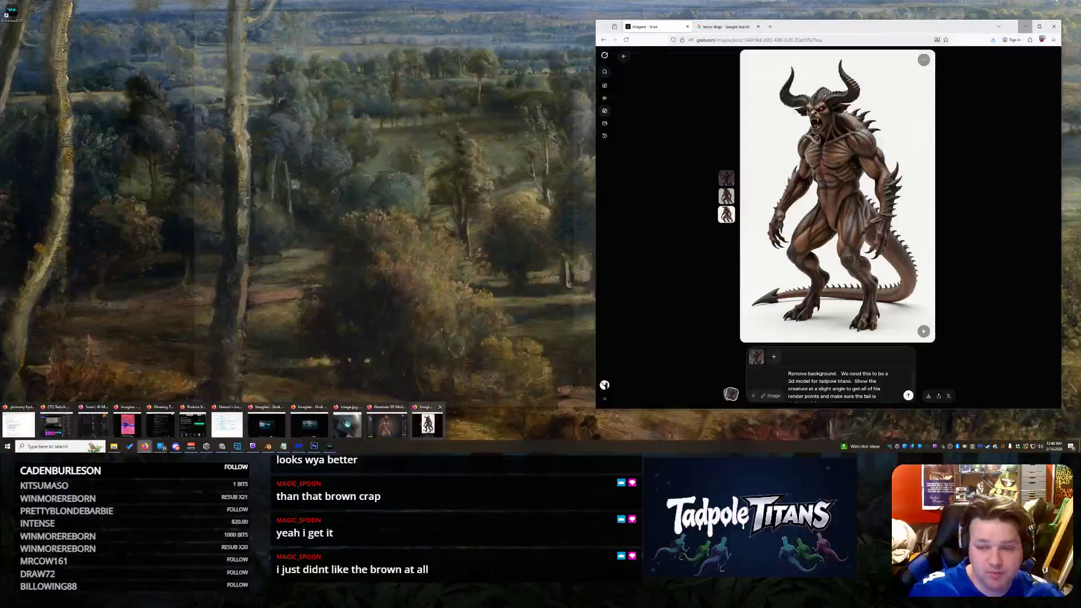
# Step: Place the Grok demon image window at the right of the screen, then switch back to Tripo
pyautogui.click(428, 425)
pyautogui.moveTo(899, 30); pyautogui.dragTo(543, 24)
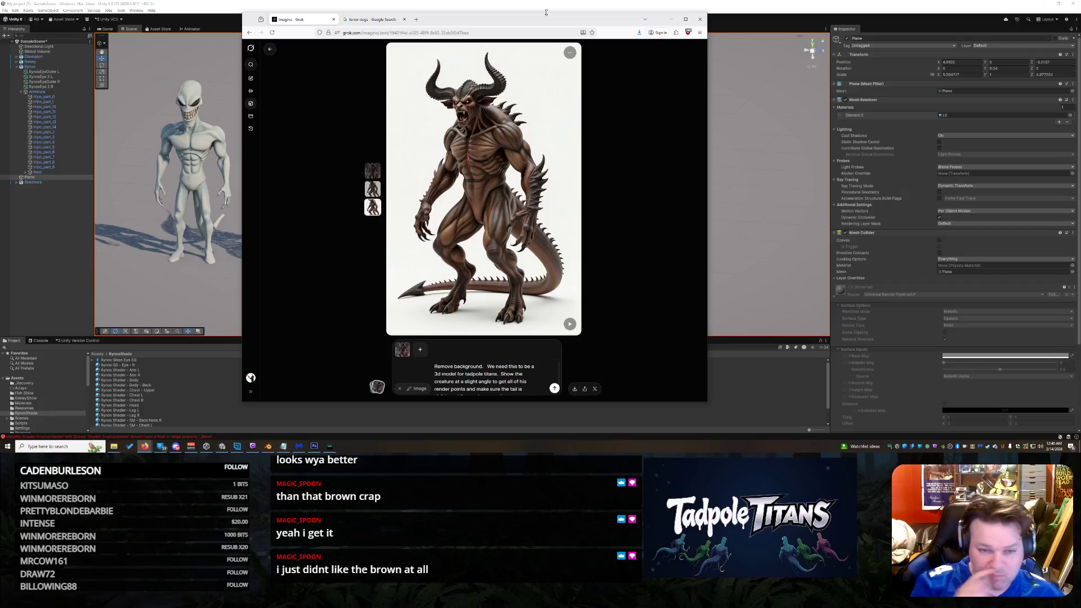
pyautogui.moveTo(544, 23); pyautogui.dragTo(825, 44)
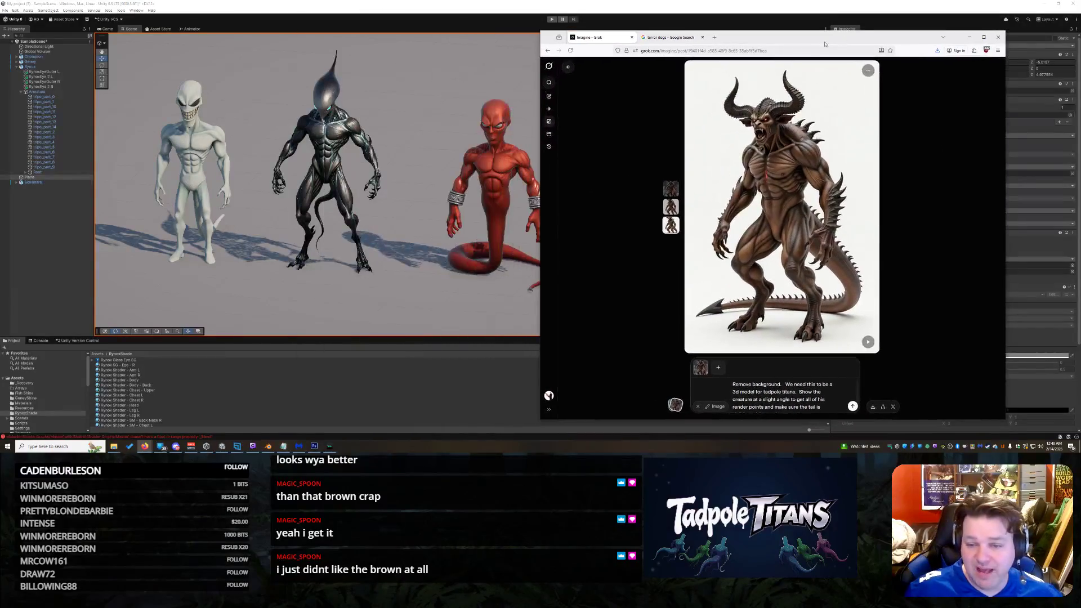
pyautogui.moveTo(145, 446)
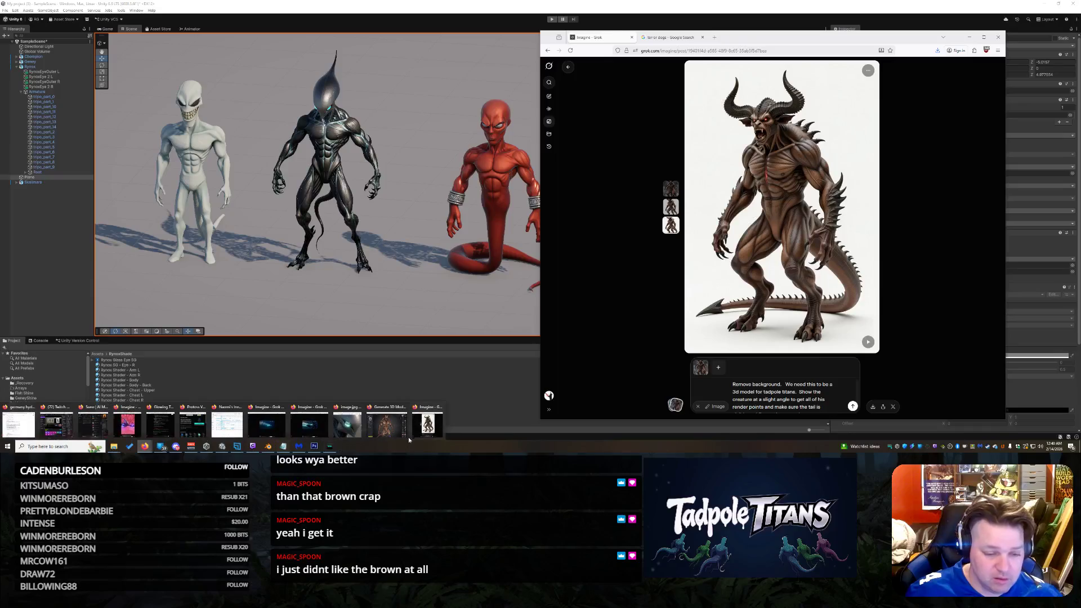
pyautogui.click(396, 423)
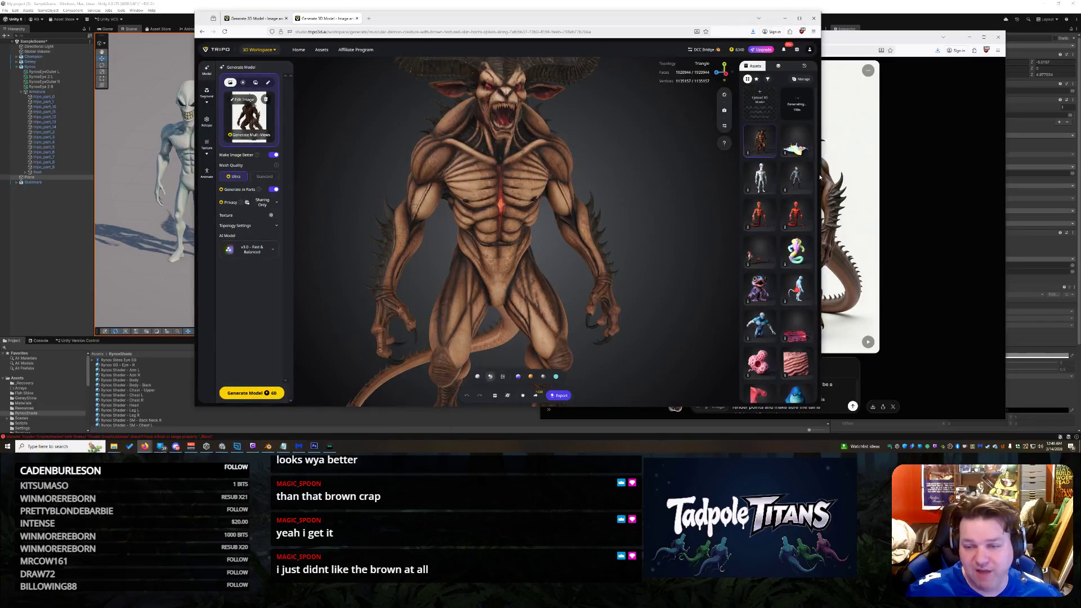
# Step: Narrow Tripo to show the Grok image beside it and preview Tripo's input image
pyautogui.moveTo(823, 176)
pyautogui.mouseDown()
pyautogui.moveTo(558, 176)
pyautogui.moveTo(581, 175)
pyautogui.mouseUp()
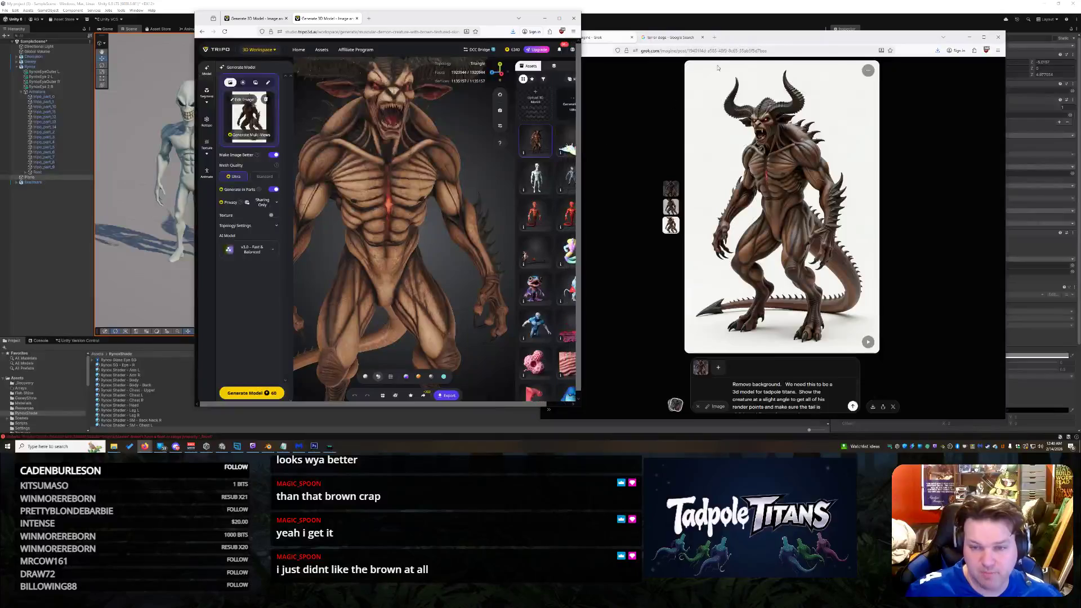
pyautogui.moveTo(795, 33); pyautogui.dragTo(702, 22)
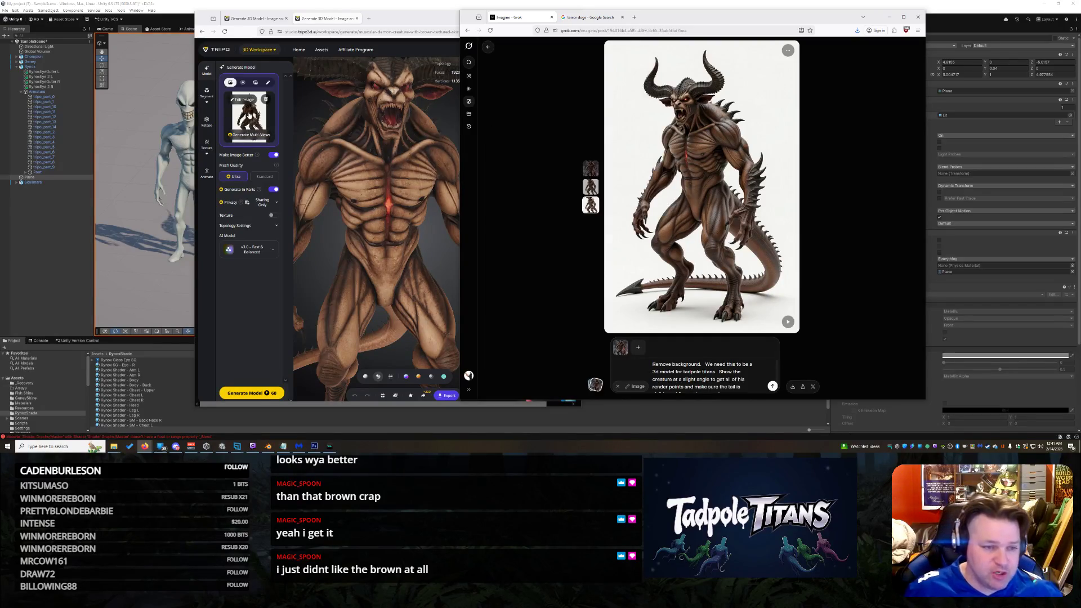
pyautogui.click(250, 114)
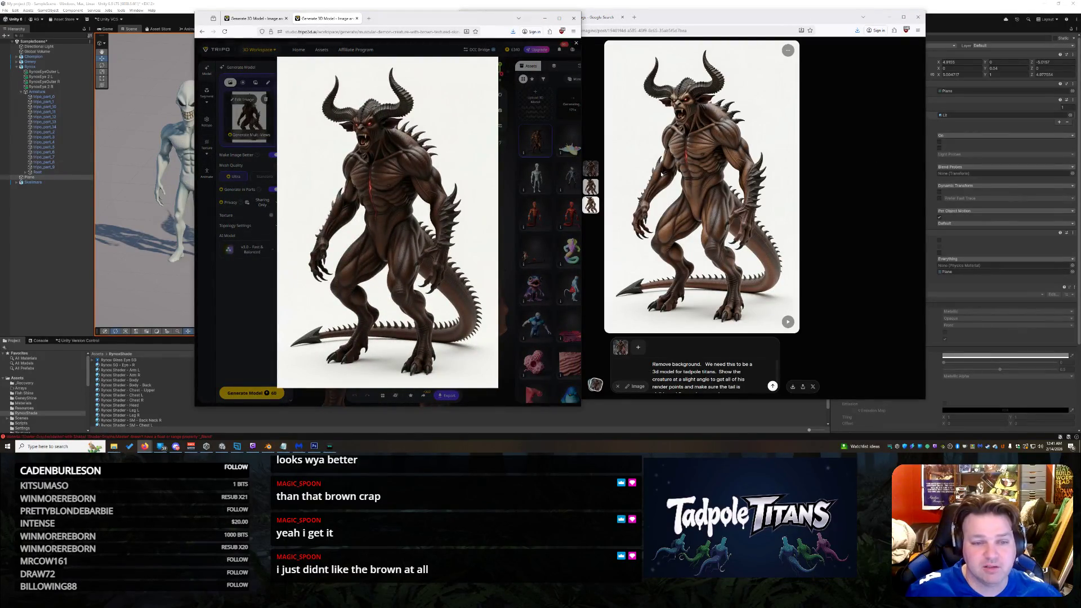
pyautogui.click(539, 74)
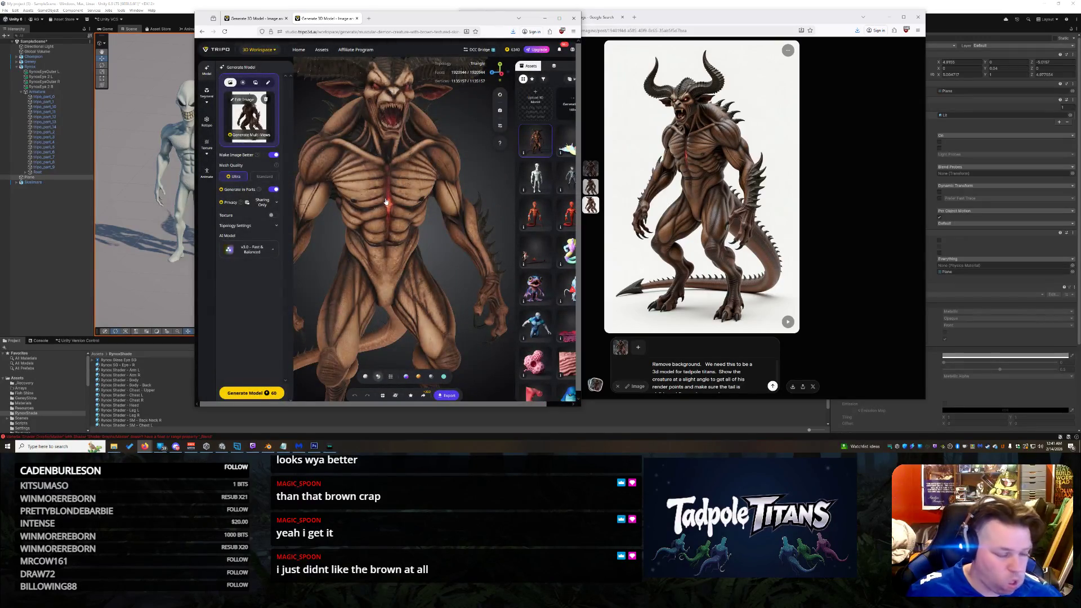
# Step: Zoom out to a three-quarter view of the model and tile Tripo beside Grok
pyautogui.scroll(-4, 405, 183)
pyautogui.moveTo(425, 183)
pyautogui.mouseDown()
pyautogui.moveTo(394, 177)
pyautogui.moveTo(425, 187)
pyautogui.moveTo(409, 189)
pyautogui.mouseUp()
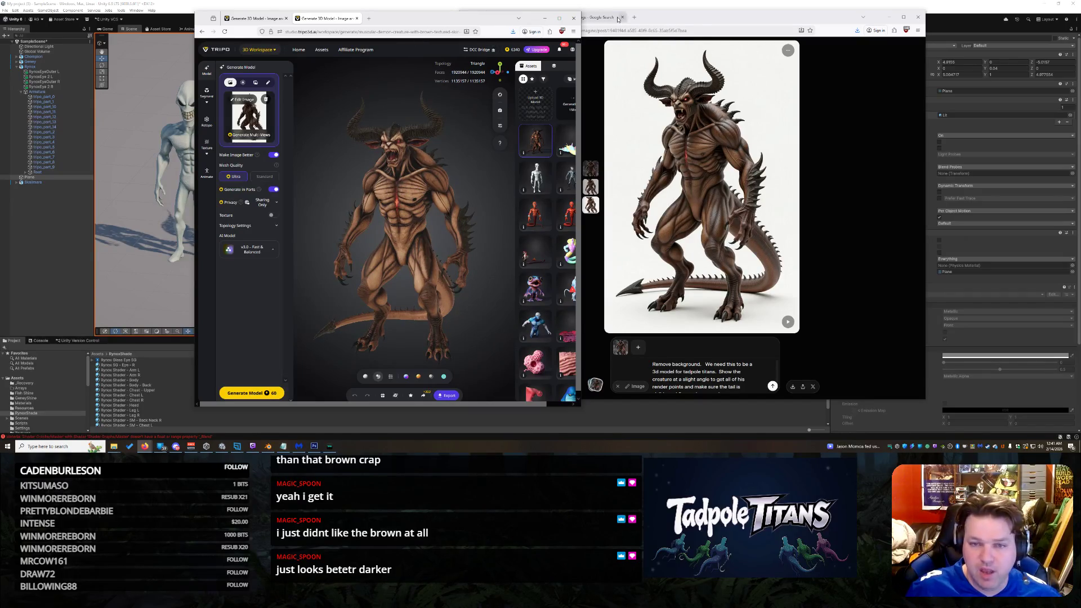
pyautogui.moveTo(471, 20); pyautogui.dragTo(831, 86)
pyautogui.moveTo(788, 16); pyautogui.dragTo(713, 13)
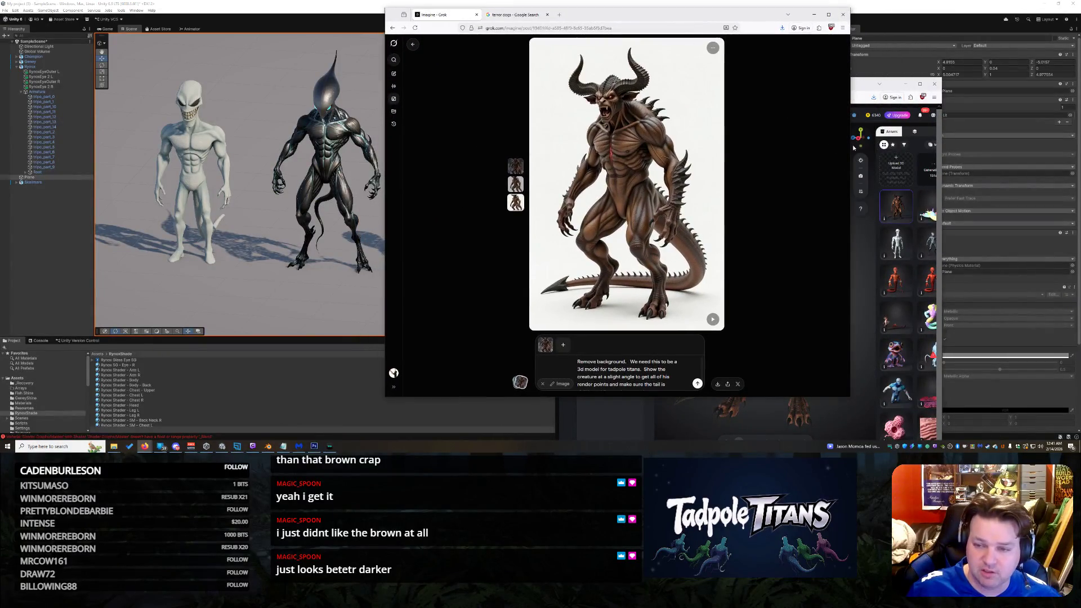
pyautogui.moveTo(851, 146); pyautogui.dragTo(660, 131)
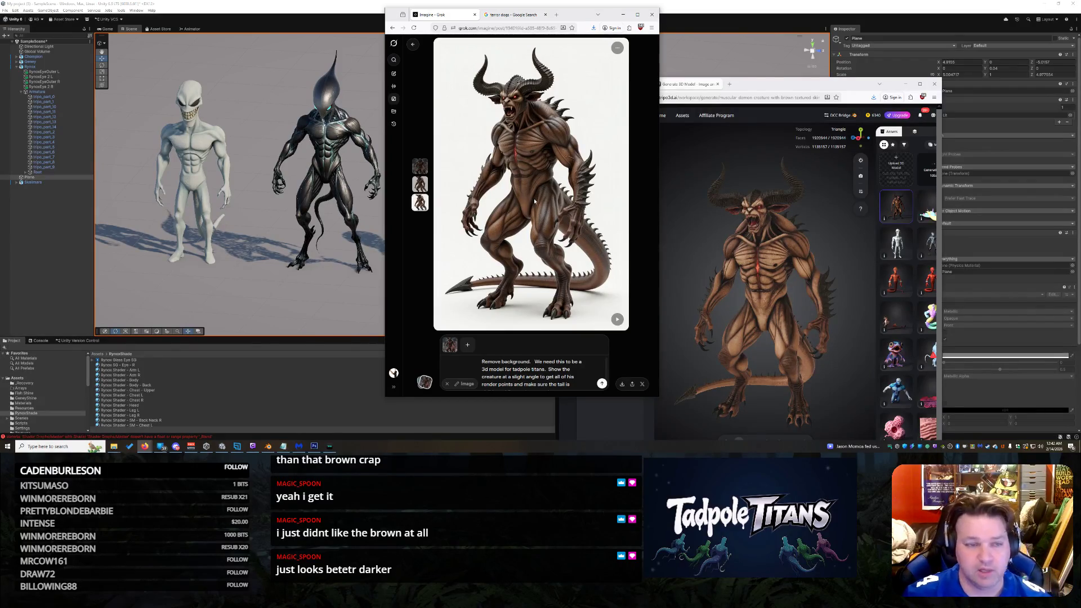
# Step: Bring Tripo's Generate Model window in front of the Grok demon render
pyautogui.click(691, 85)
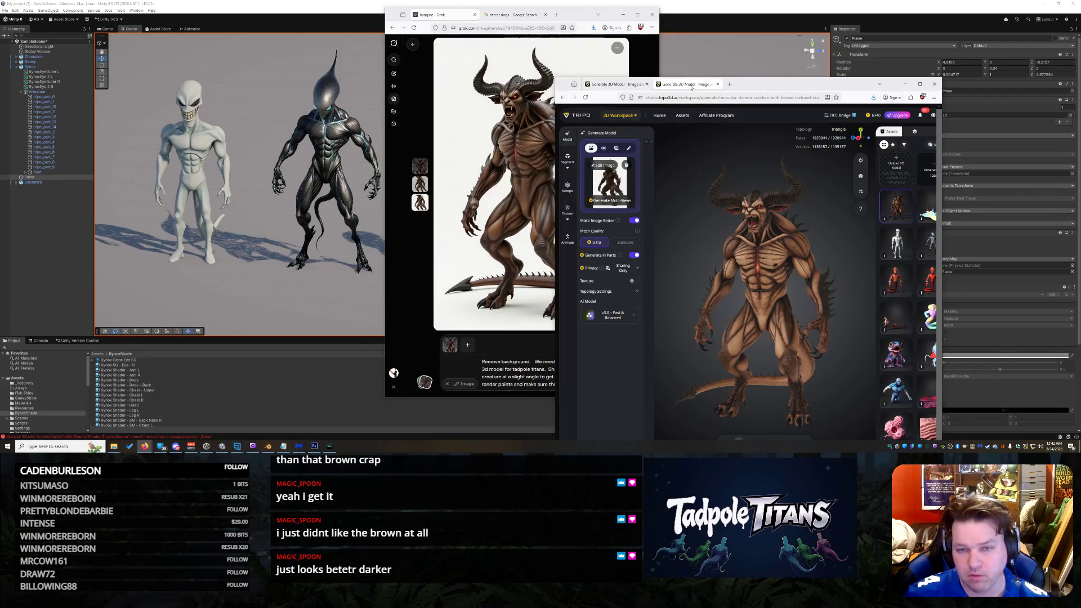
# Step: Merge the Tripo demon page into the Grok browser window and widen it
pyautogui.hotkey('alt', 'Tab')
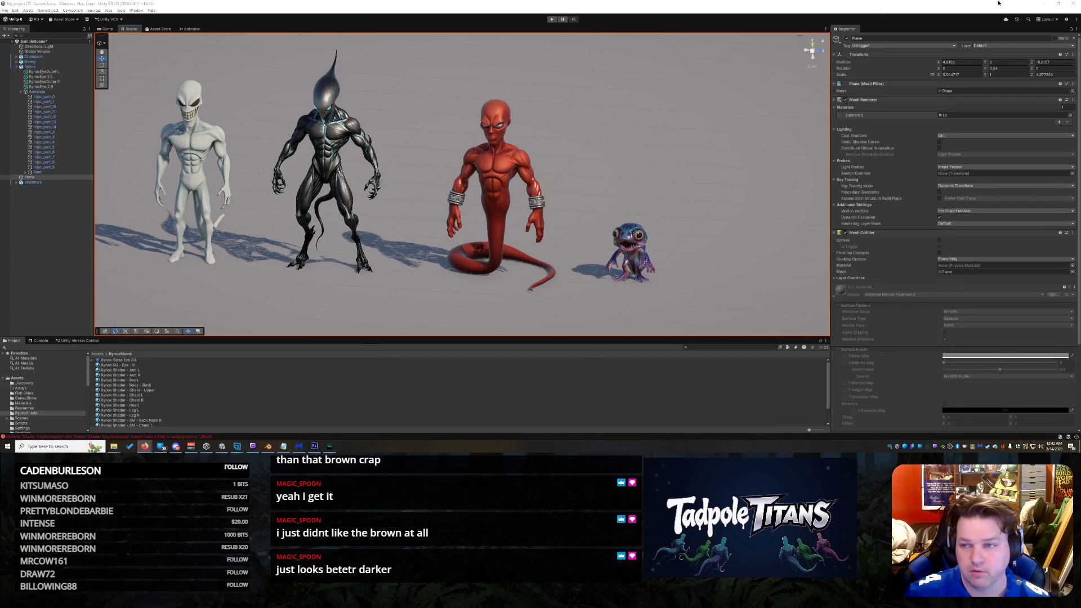
pyautogui.hotkey('alt', 'Tab')
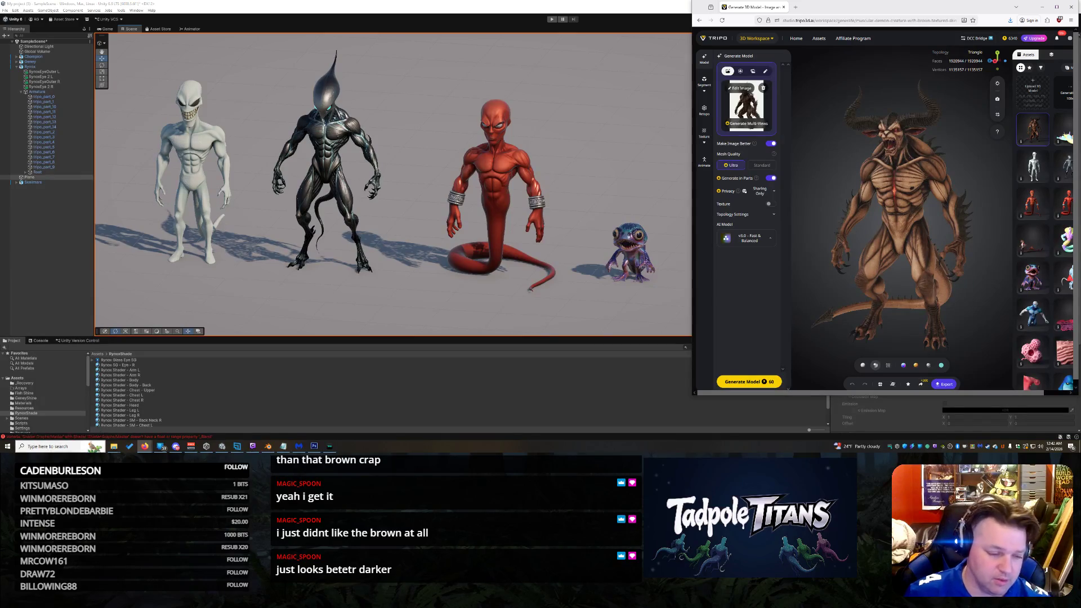
pyautogui.moveTo(145, 446)
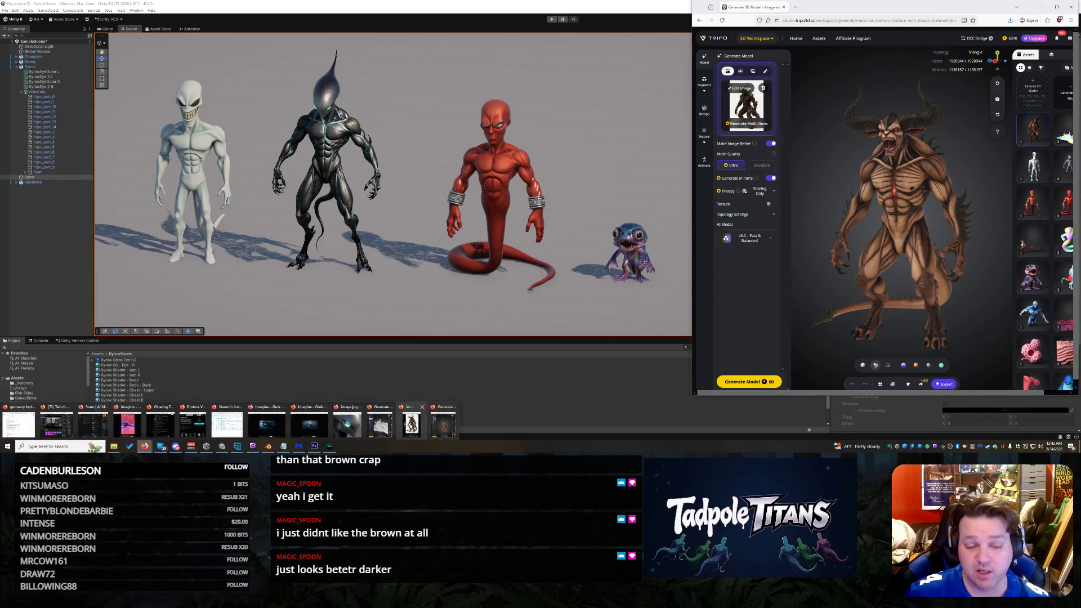
pyautogui.click(411, 423)
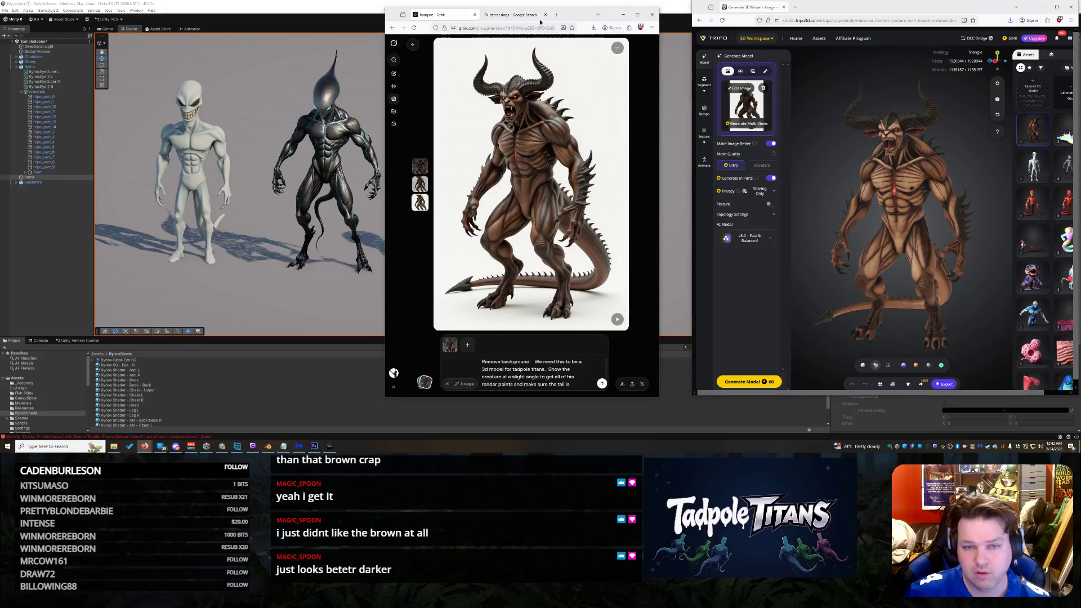
pyautogui.moveTo(749, 7); pyautogui.dragTo(554, 14)
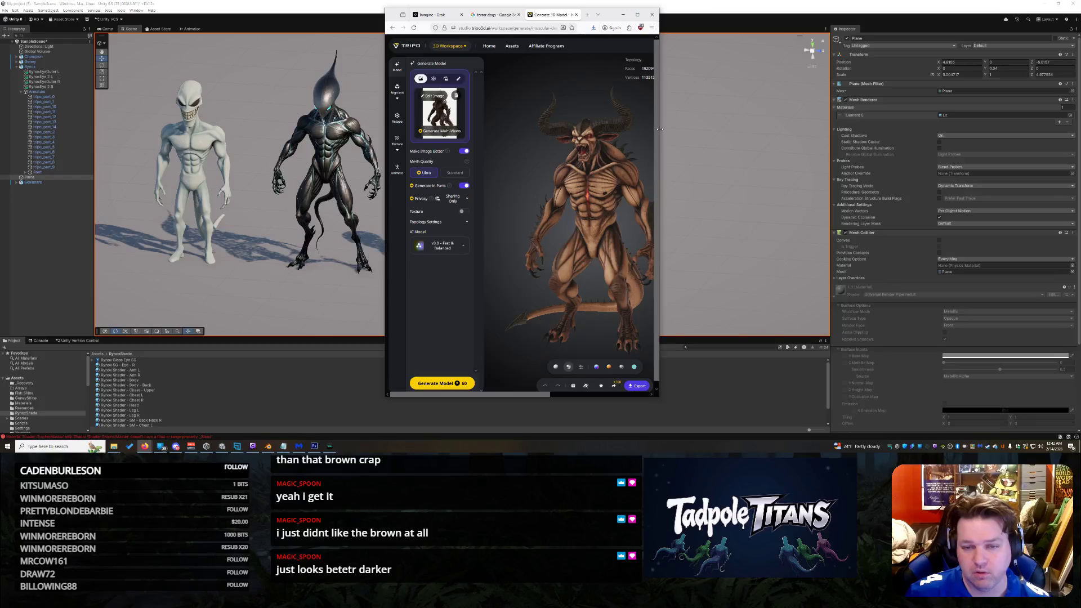
pyautogui.moveTo(660, 130); pyautogui.dragTo(1041, 129)
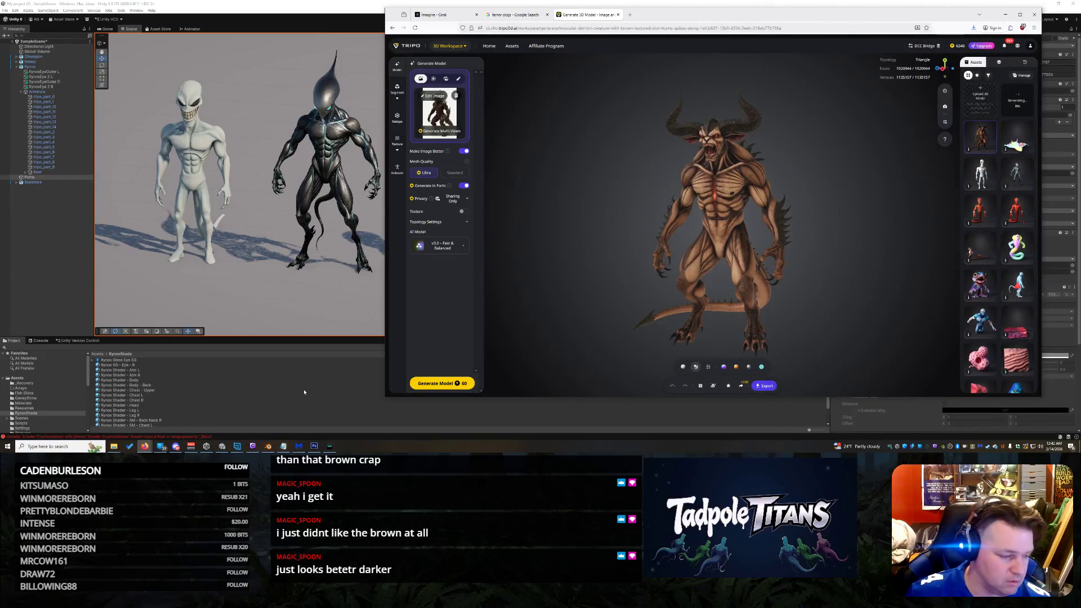
# Step: Merge the jet tab in as well, rotate and zoom the demon model, then return to Unity
pyautogui.moveTo(147, 446)
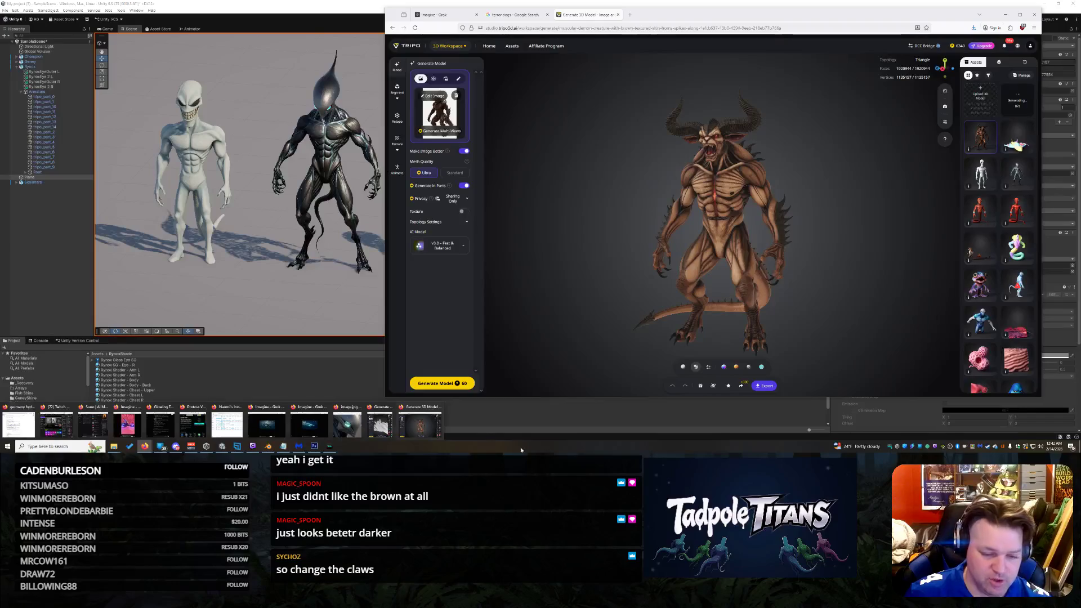
pyautogui.click(380, 422)
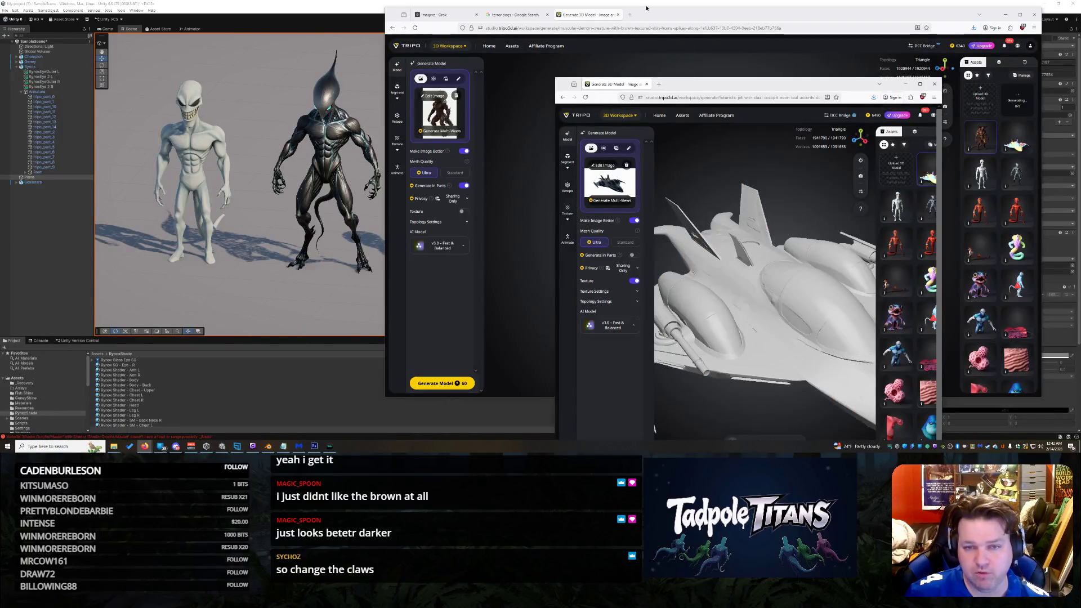
pyautogui.moveTo(646, 8); pyautogui.dragTo(659, 14)
pyautogui.click(592, 20)
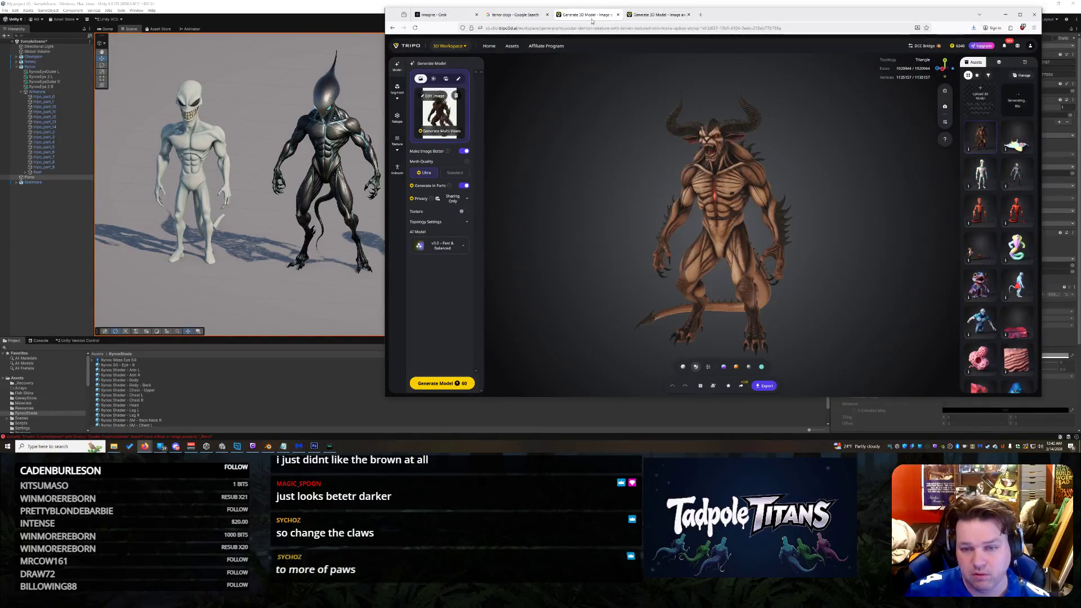
pyautogui.moveTo(674, 194)
pyautogui.mouseDown()
pyautogui.moveTo(631, 213)
pyautogui.moveTo(396, 214)
pyautogui.moveTo(676, 208)
pyautogui.moveTo(717, 239)
pyautogui.moveTo(746, 237)
pyautogui.mouseUp()
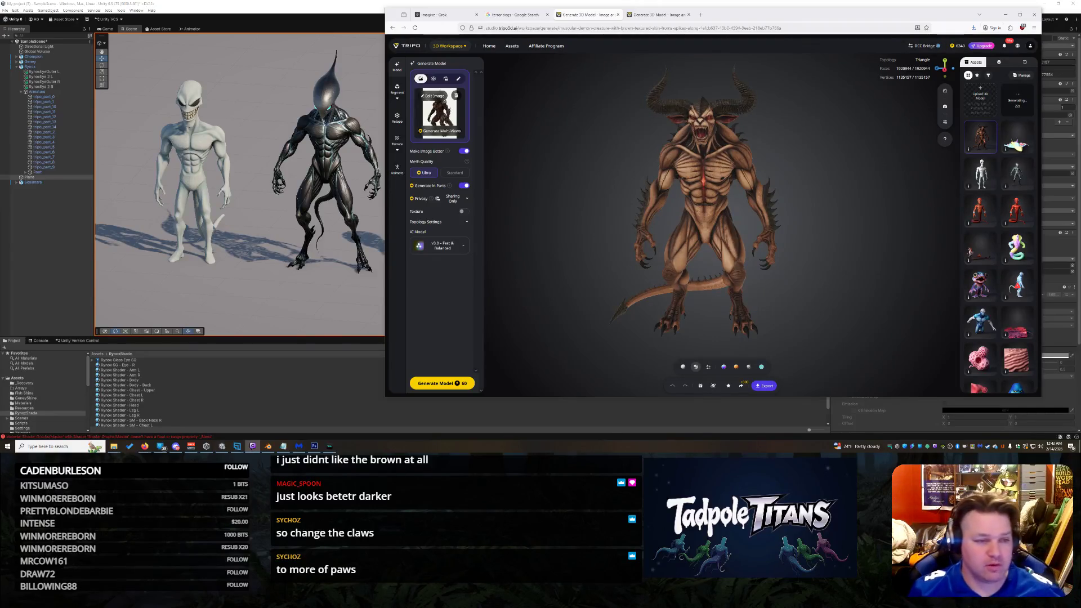
pyautogui.click(327, 92)
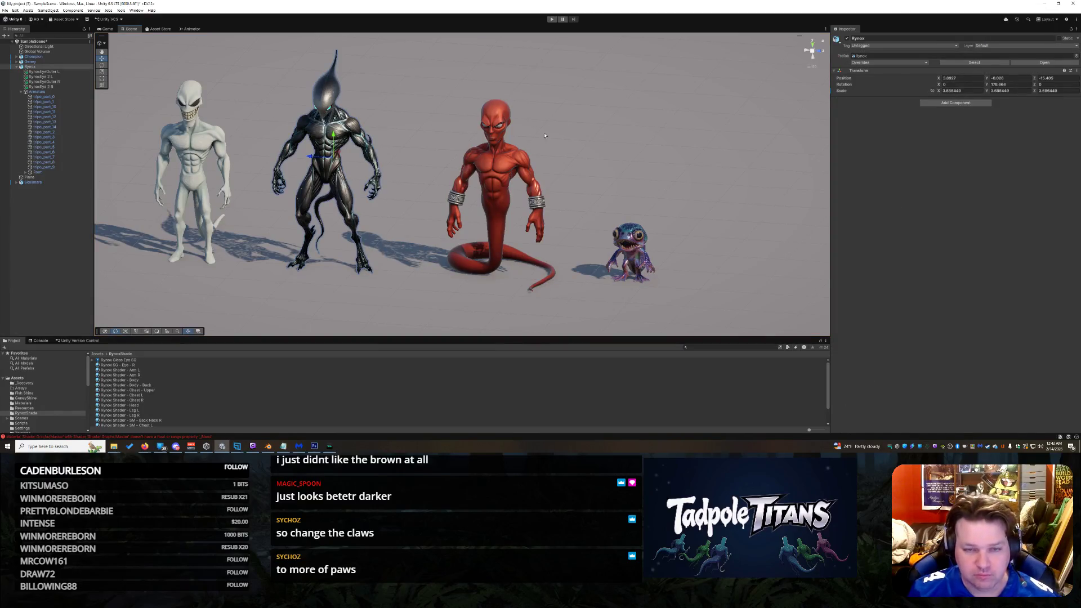
# Step: Run the scene in play mode to watch the blue creature roam, then stop it
pyautogui.click(551, 18)
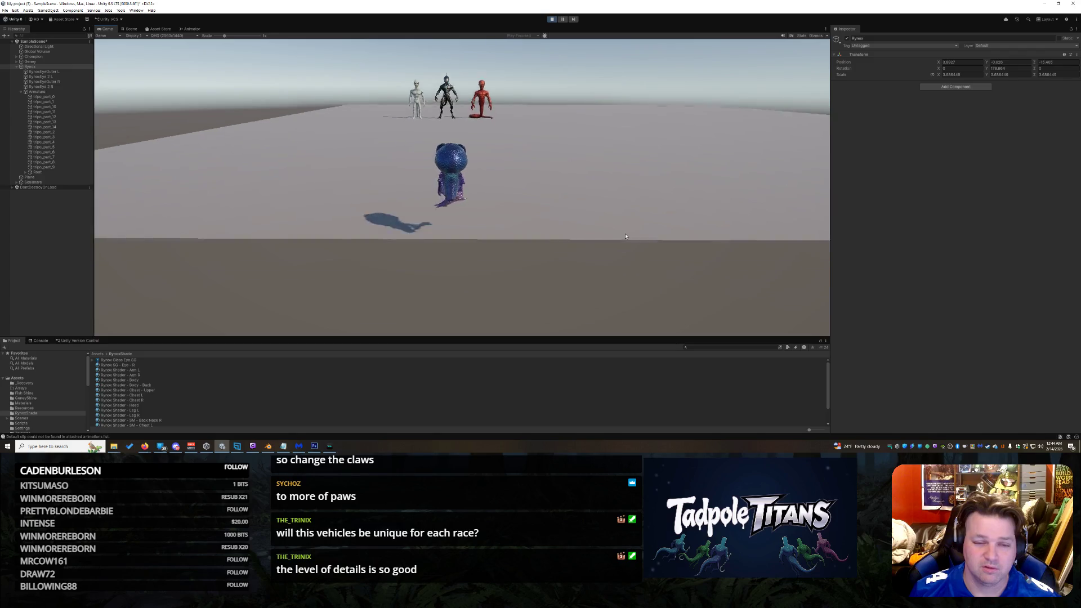
pyautogui.click(553, 20)
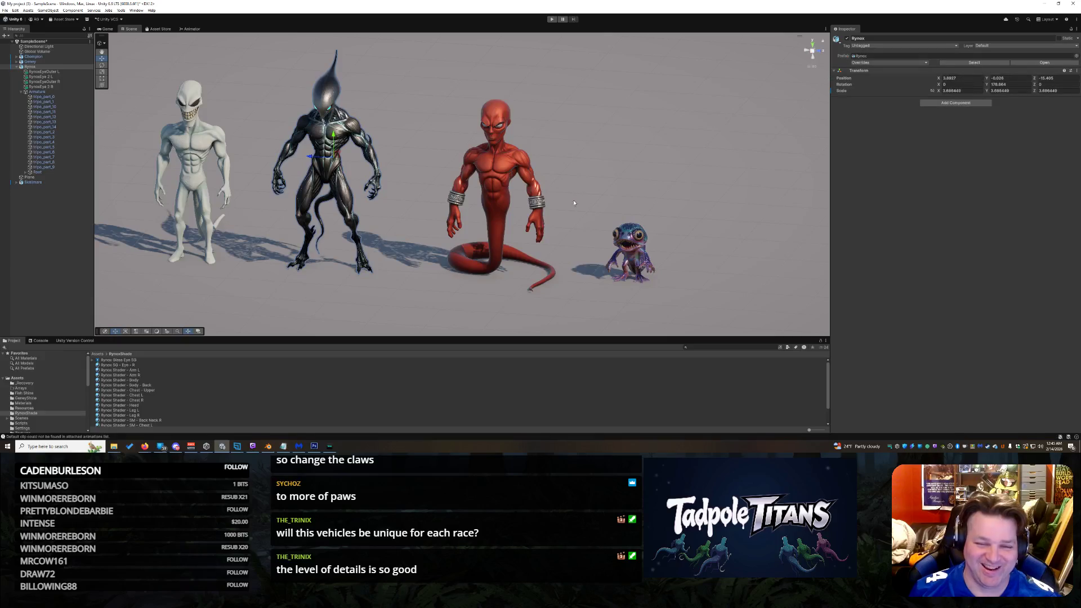
# Step: Orbit and zoom out the Scene view to frame the four-creature lineup, selecting the Plane
pyautogui.moveTo(589, 172)
pyautogui.mouseDown()
pyautogui.moveTo(642, 152)
pyautogui.moveTo(603, 152)
pyautogui.moveTo(619, 163)
pyautogui.mouseUp()
pyautogui.scroll(-3, 631, 160)
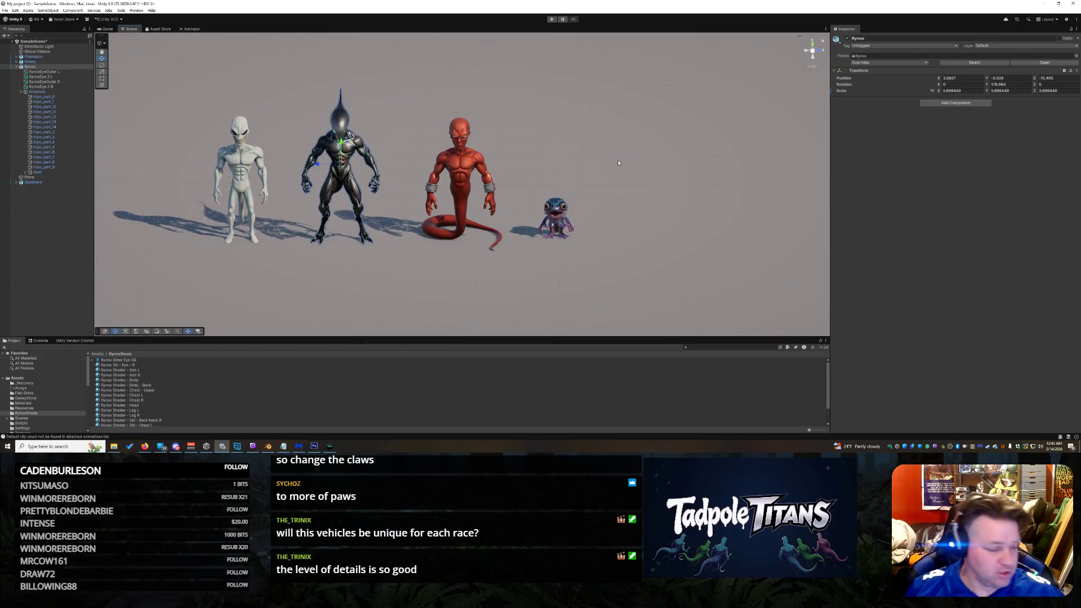
pyautogui.click(648, 151)
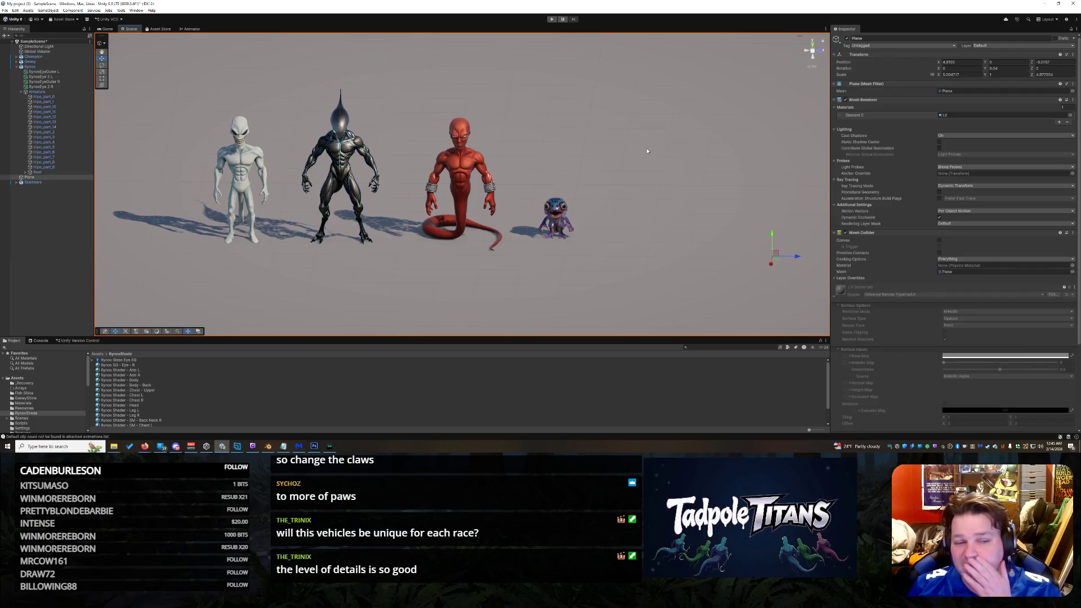
pyautogui.moveTo(660, 245)
pyautogui.mouseDown()
pyautogui.moveTo(581, 251)
pyautogui.moveTo(616, 253)
pyautogui.moveTo(606, 241)
pyautogui.mouseUp()
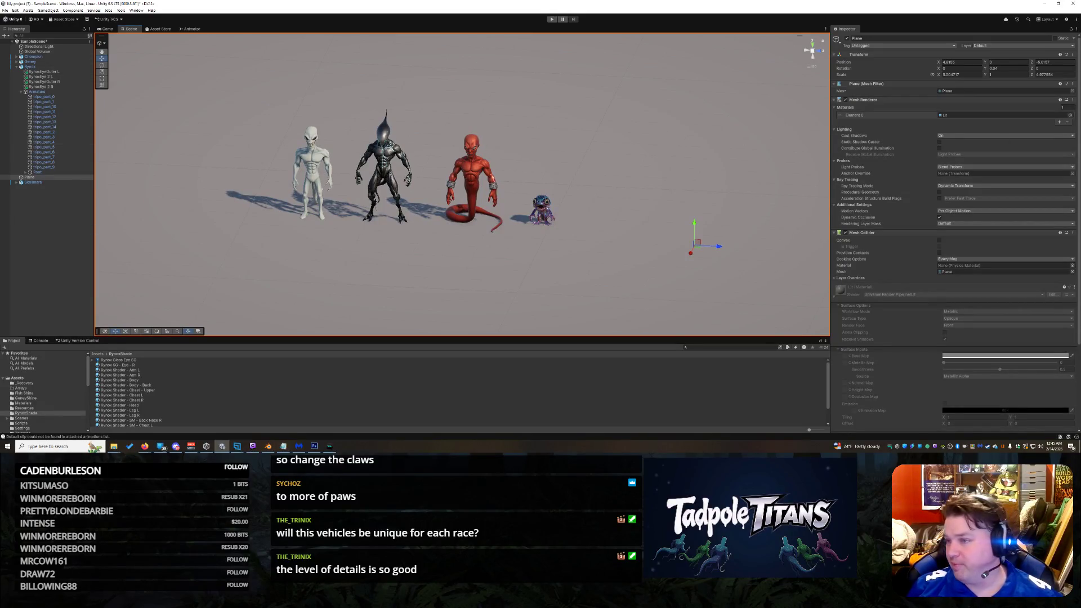
# Step: Bring the Firefox window with the Grok vehicle video over Unity, then return to Unity
pyautogui.hotkey('alt', 'Tab')
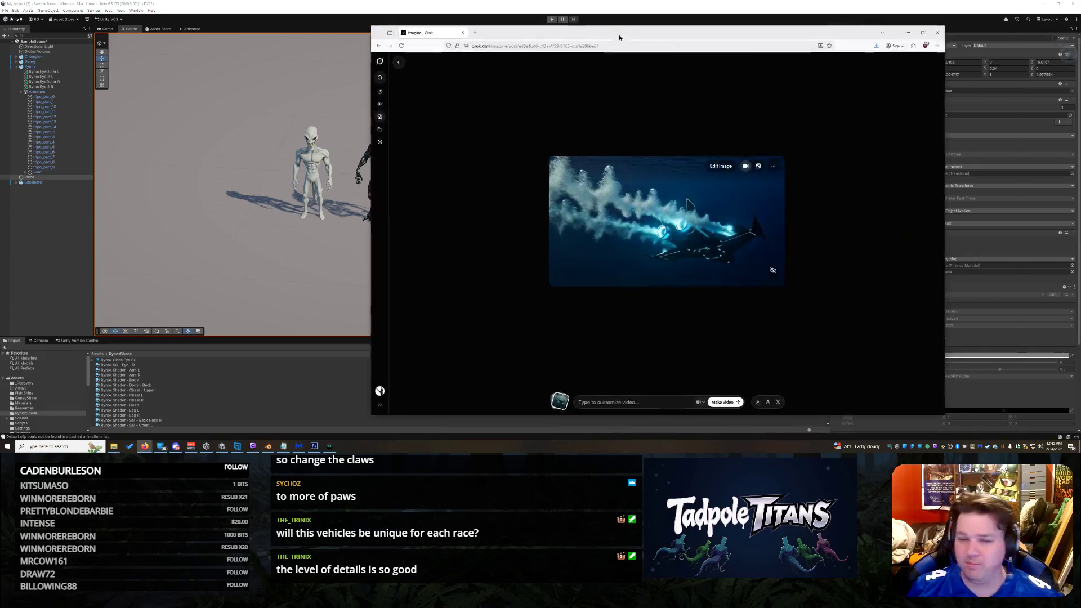
pyautogui.moveTo(653, 31); pyautogui.dragTo(444, 31)
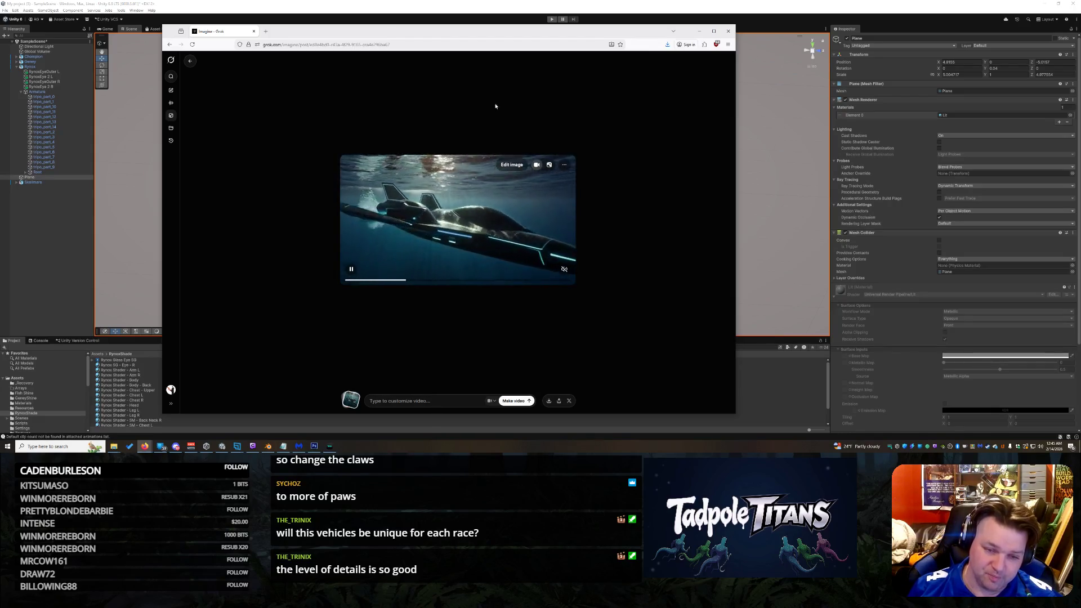
pyautogui.hotkey('alt', 'Tab')
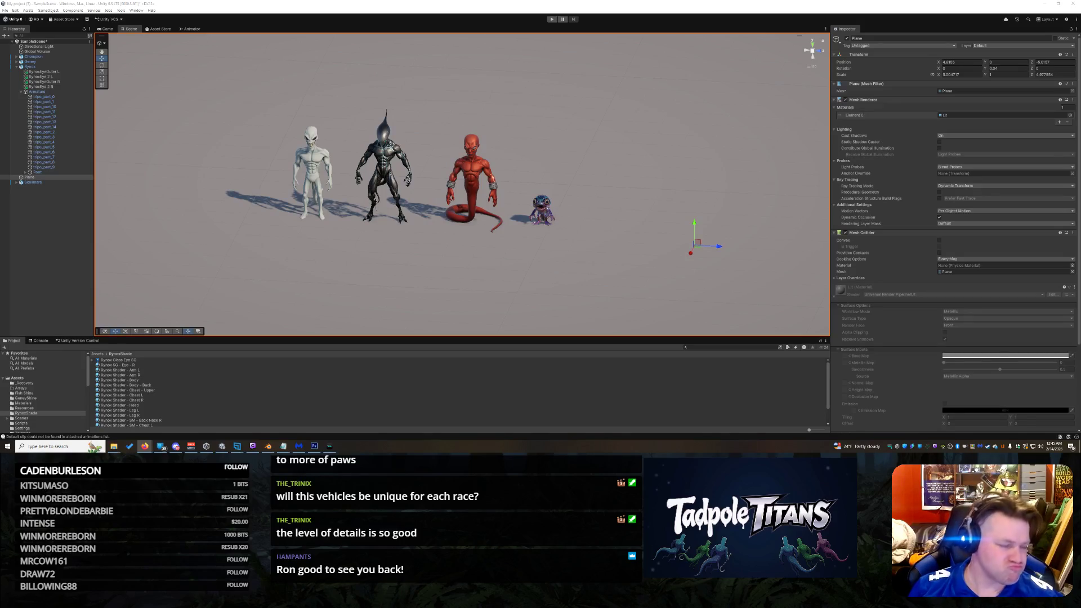
# Step: Return to Unity's scene showing the pale alien, dark spined alien, red serpent figure and blue creature
pyautogui.click(642, 135)
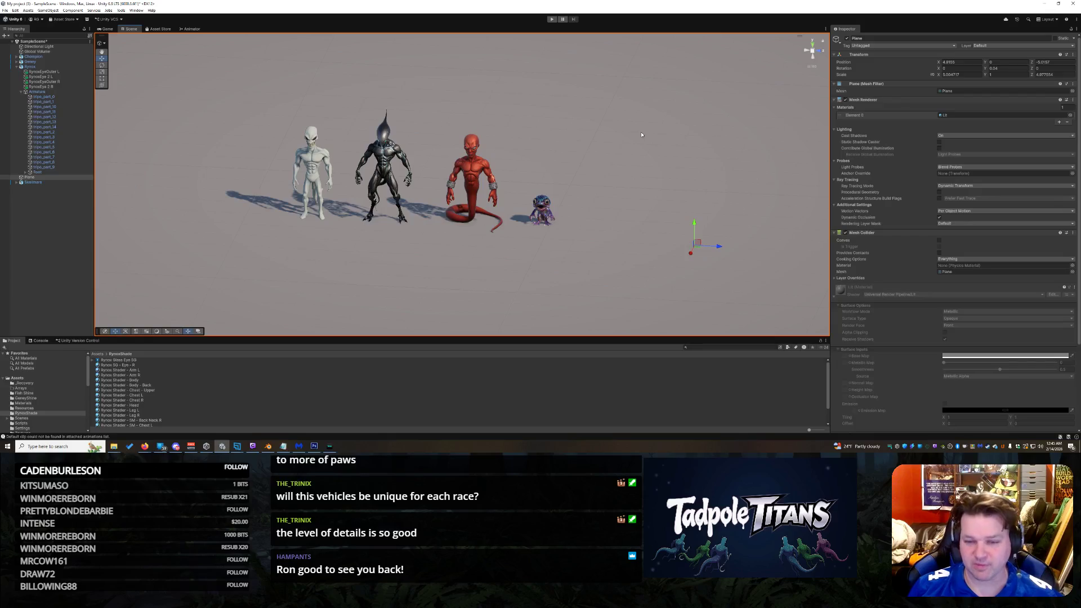
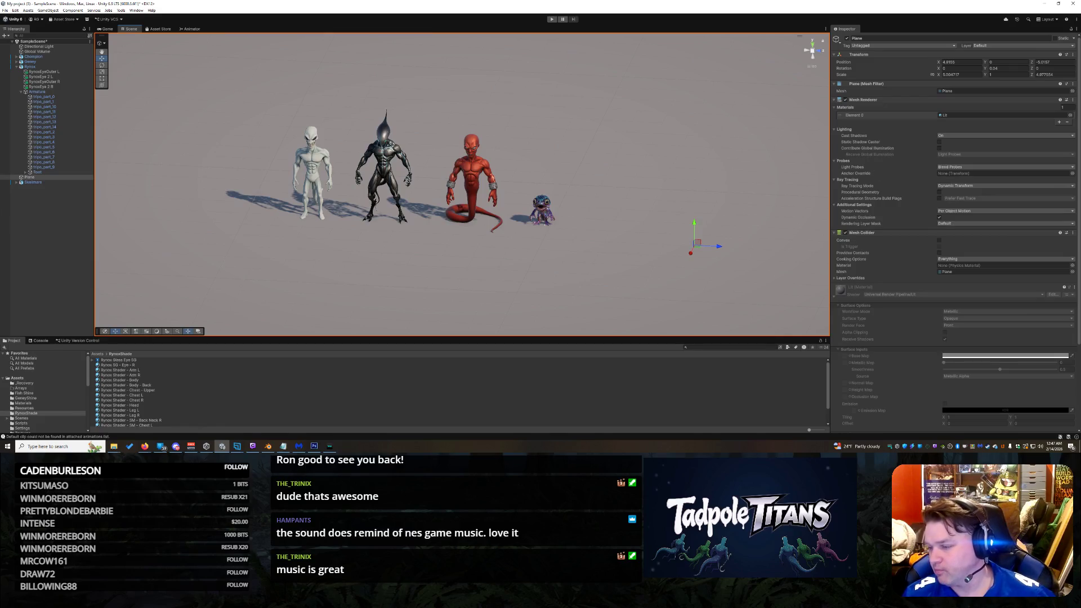
# Step: Zoom and orbit the scene to view the lined-up creatures from another angle
pyautogui.click(144, 446)
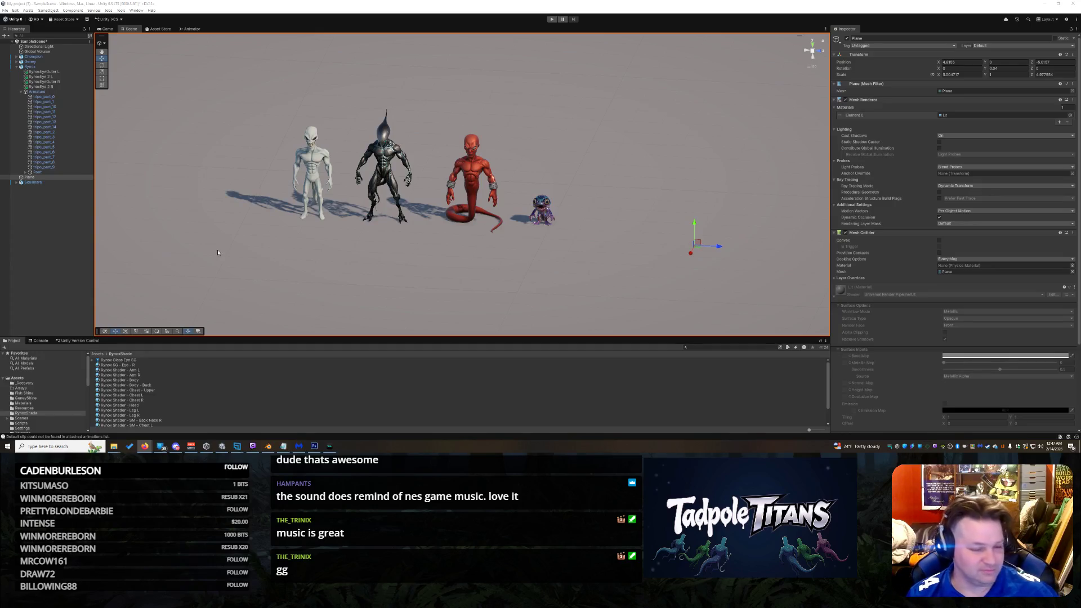
pyautogui.scroll(-2, 571, 153)
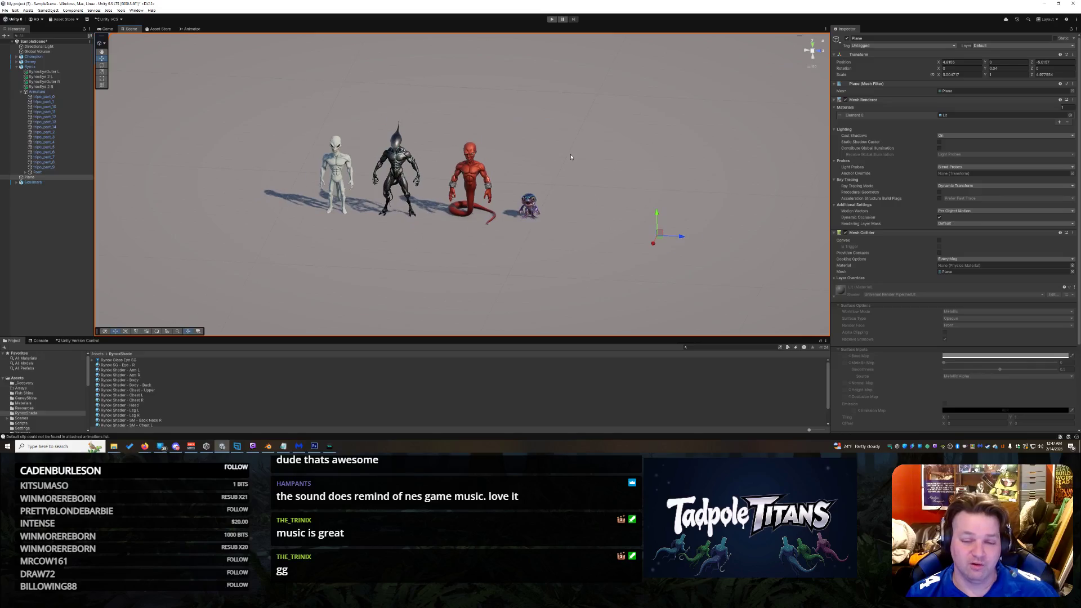
pyautogui.scroll(3, 575, 161)
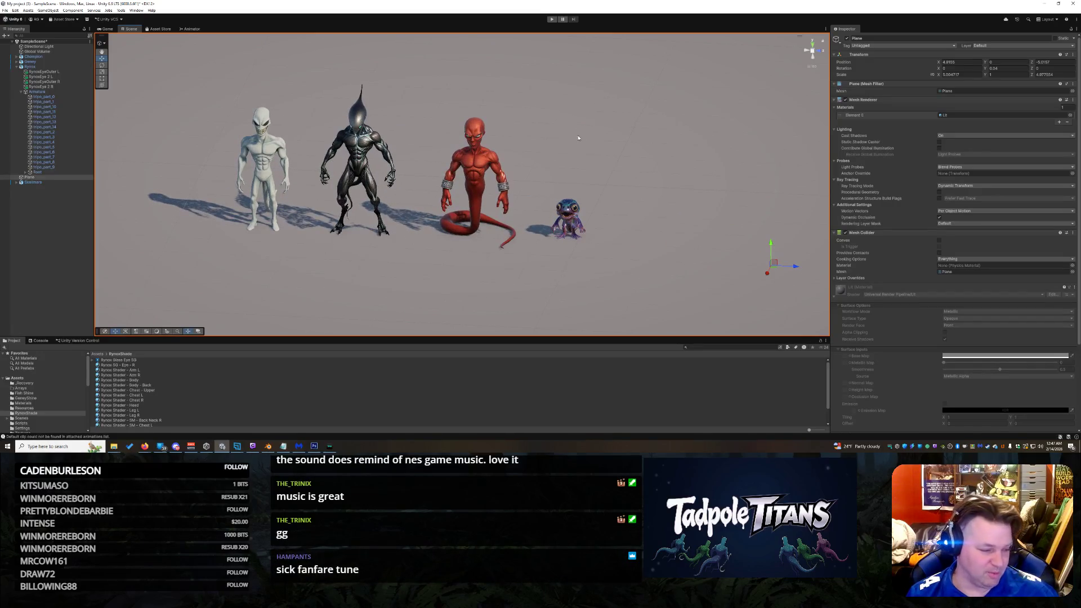
pyautogui.scroll(3, 591, 147)
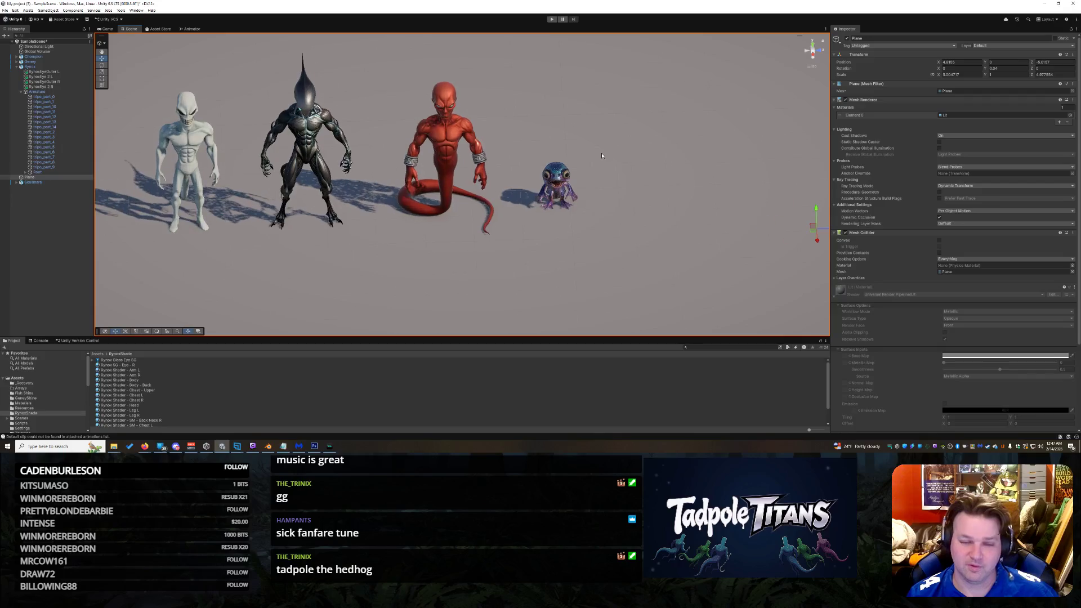
pyautogui.moveTo(602, 153); pyautogui.dragTo(577, 139)
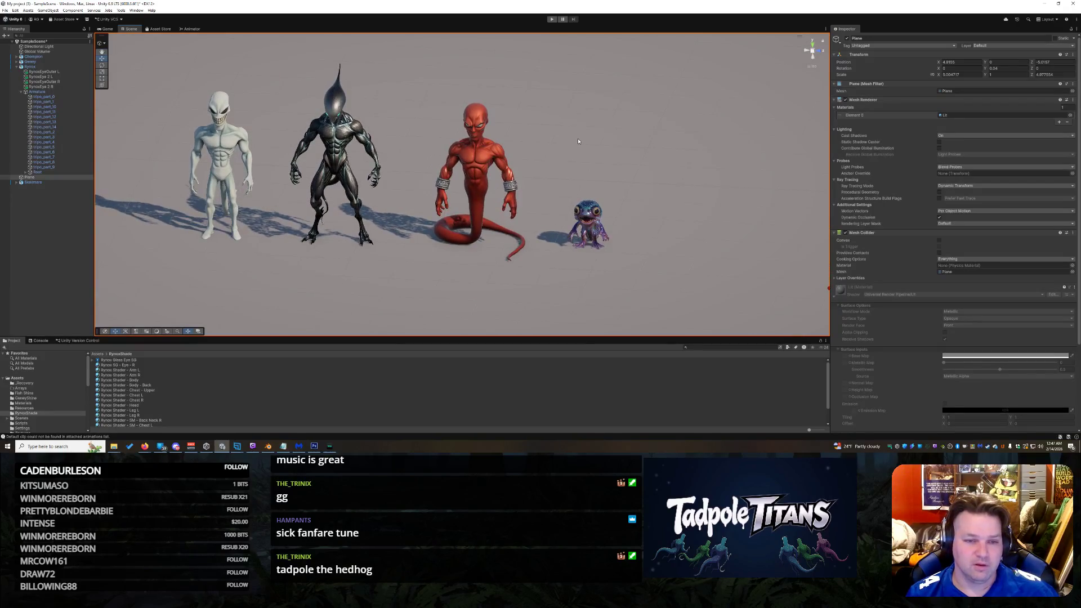
pyautogui.scroll(2, 394, 127)
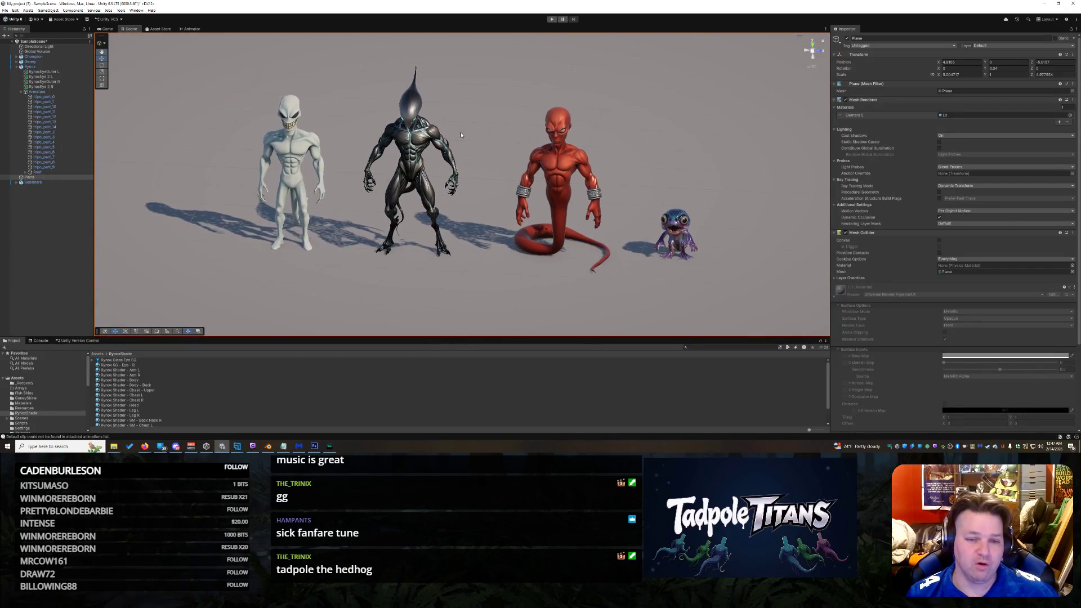
pyautogui.scroll(2, 460, 135)
pyautogui.scroll(-1, 461, 134)
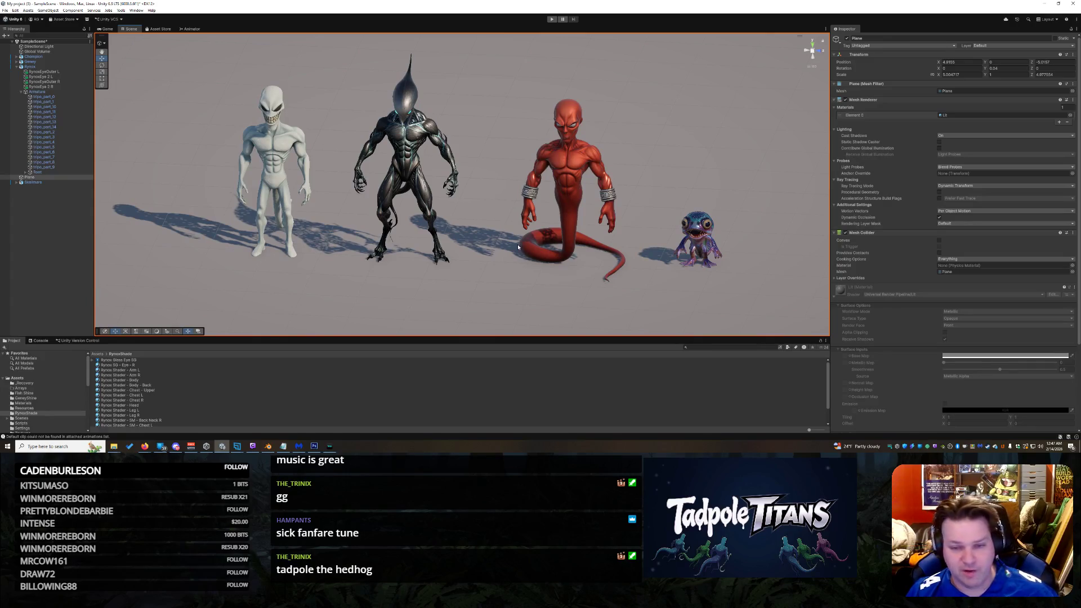
pyautogui.moveTo(680, 199); pyautogui.dragTo(689, 176)
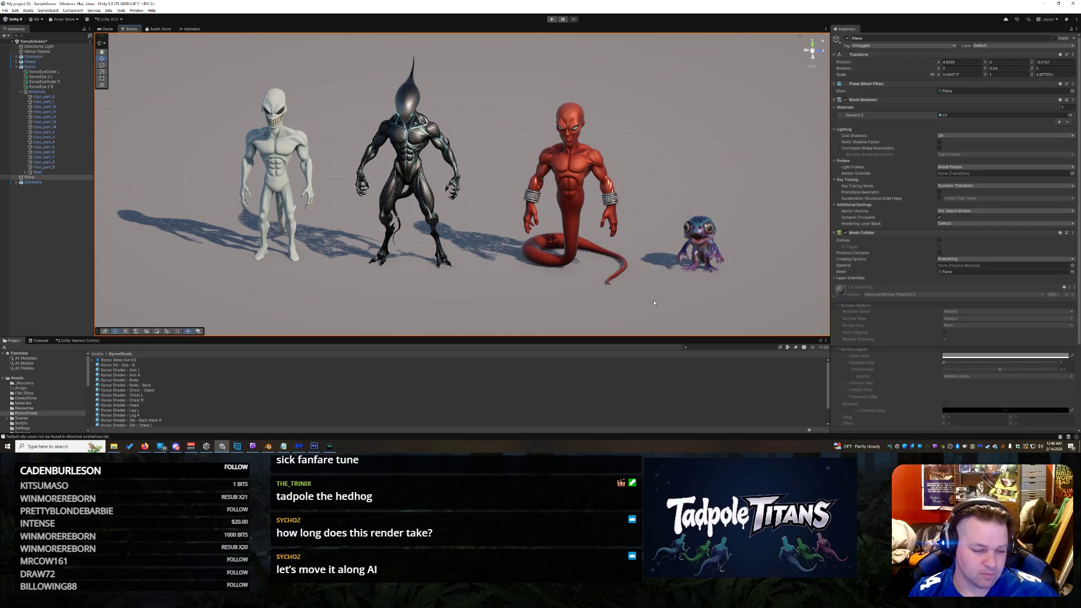
# Step: Bring Tripo to the front and load the untextured demon generation from Assets
pyautogui.click(146, 446)
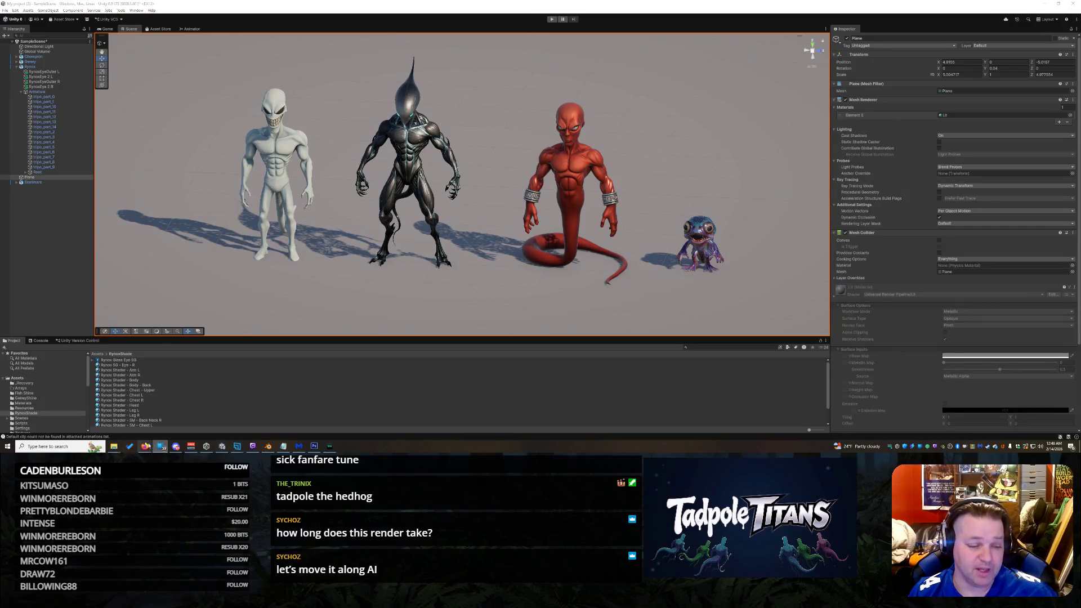
pyautogui.click(389, 423)
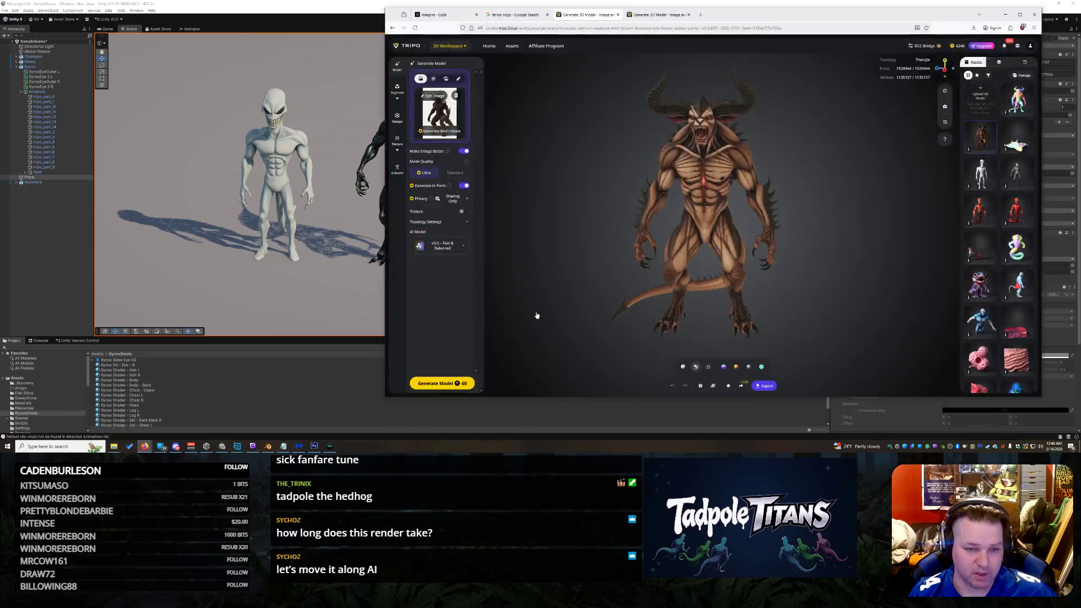
pyautogui.moveTo(714, 186)
pyautogui.mouseDown()
pyautogui.moveTo(670, 215)
pyautogui.moveTo(680, 160)
pyautogui.mouseUp()
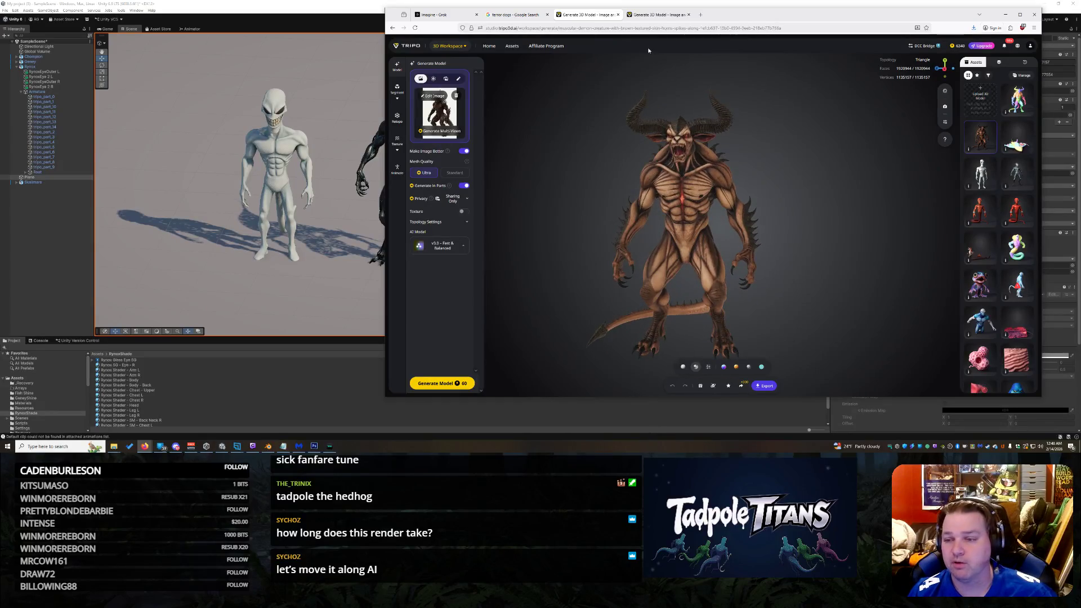
pyautogui.click(1017, 99)
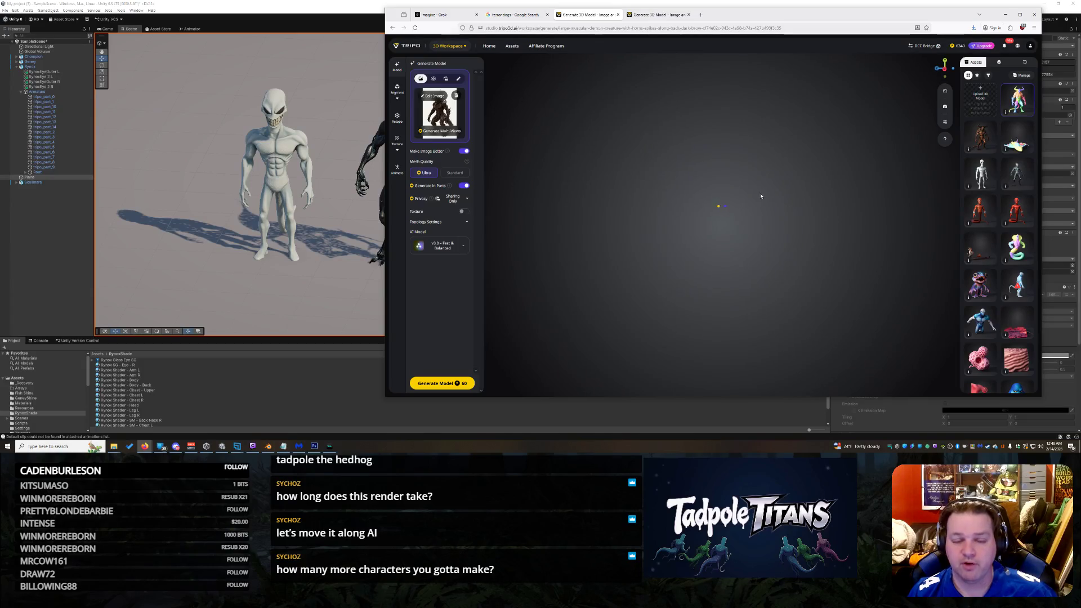
# Step: Zoom and orbit the grey horned demon, turning it from back to front
pyautogui.scroll(5, 732, 204)
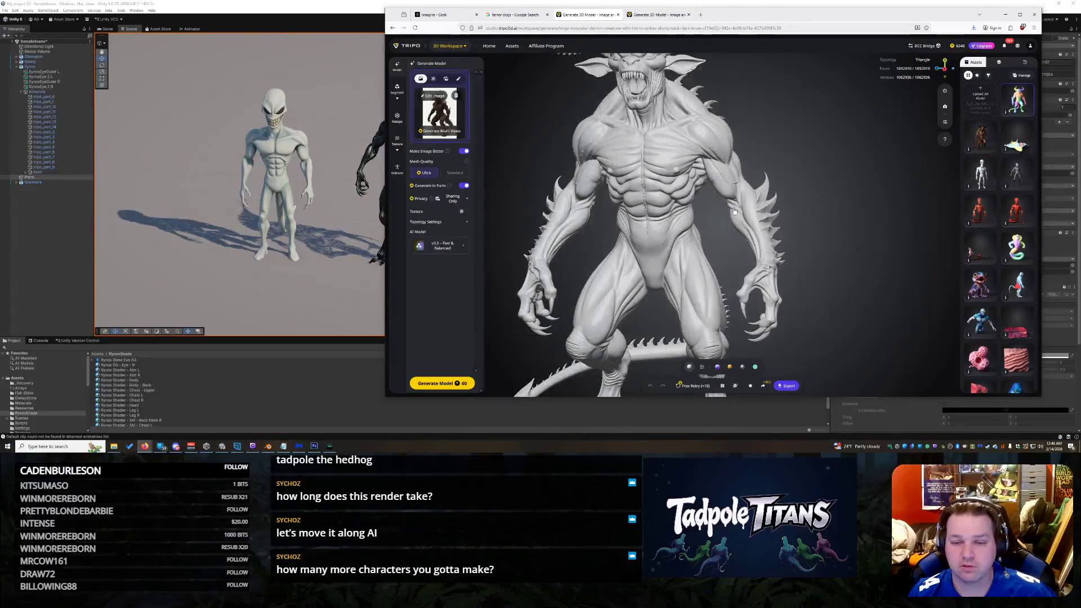
pyautogui.scroll(2, 731, 205)
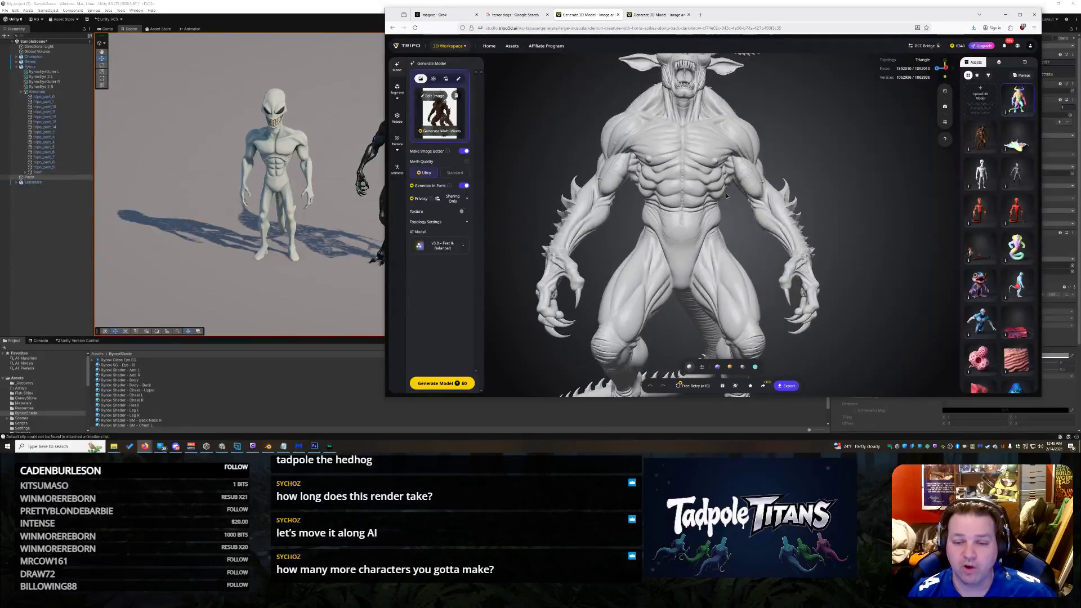
pyautogui.scroll(5, 724, 204)
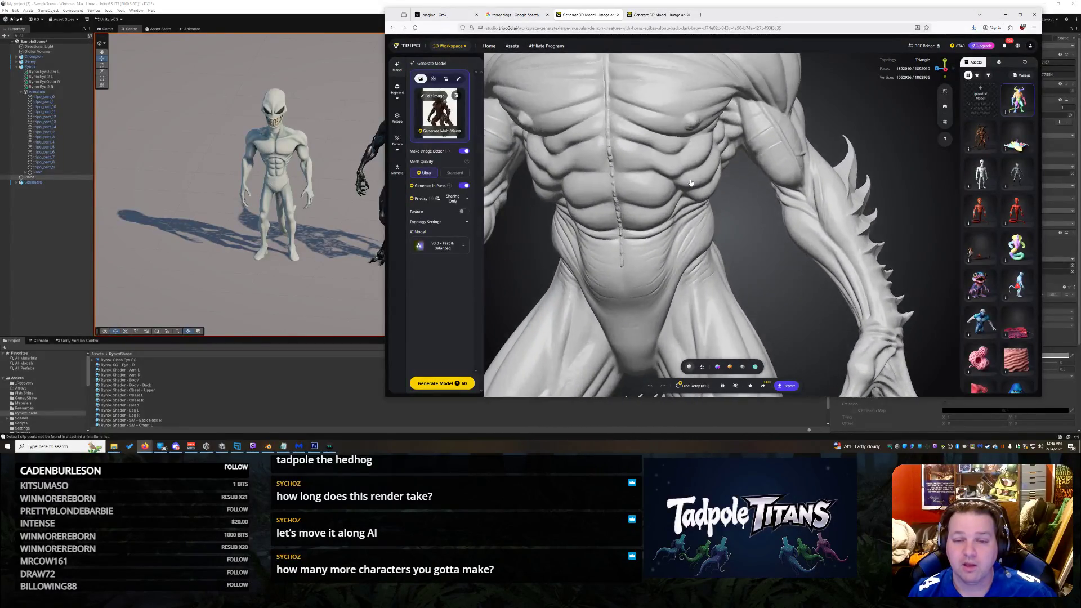
pyautogui.moveTo(725, 203)
pyautogui.mouseDown()
pyautogui.moveTo(691, 181)
pyautogui.moveTo(741, 177)
pyautogui.moveTo(693, 193)
pyautogui.moveTo(698, 184)
pyautogui.moveTo(730, 271)
pyautogui.moveTo(683, 204)
pyautogui.moveTo(730, 228)
pyautogui.moveTo(730, 251)
pyautogui.moveTo(754, 188)
pyautogui.moveTo(776, 186)
pyautogui.moveTo(638, 239)
pyautogui.moveTo(798, 248)
pyautogui.moveTo(811, 222)
pyautogui.moveTo(795, 261)
pyautogui.moveTo(811, 276)
pyautogui.moveTo(773, 190)
pyautogui.mouseUp()
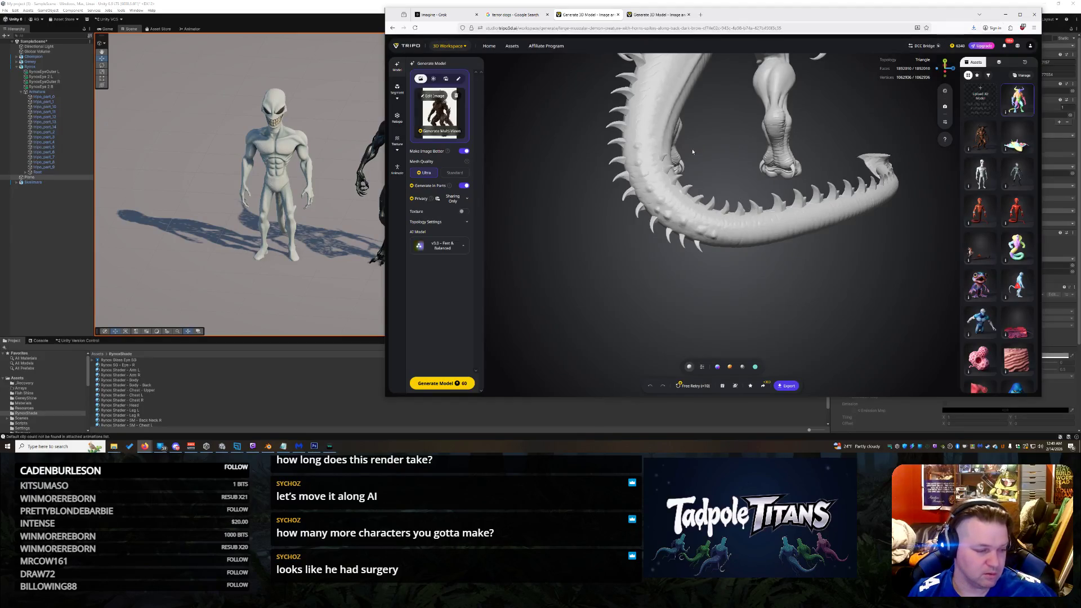
pyautogui.scroll(-10, 741, 203)
pyautogui.scroll(3, 739, 223)
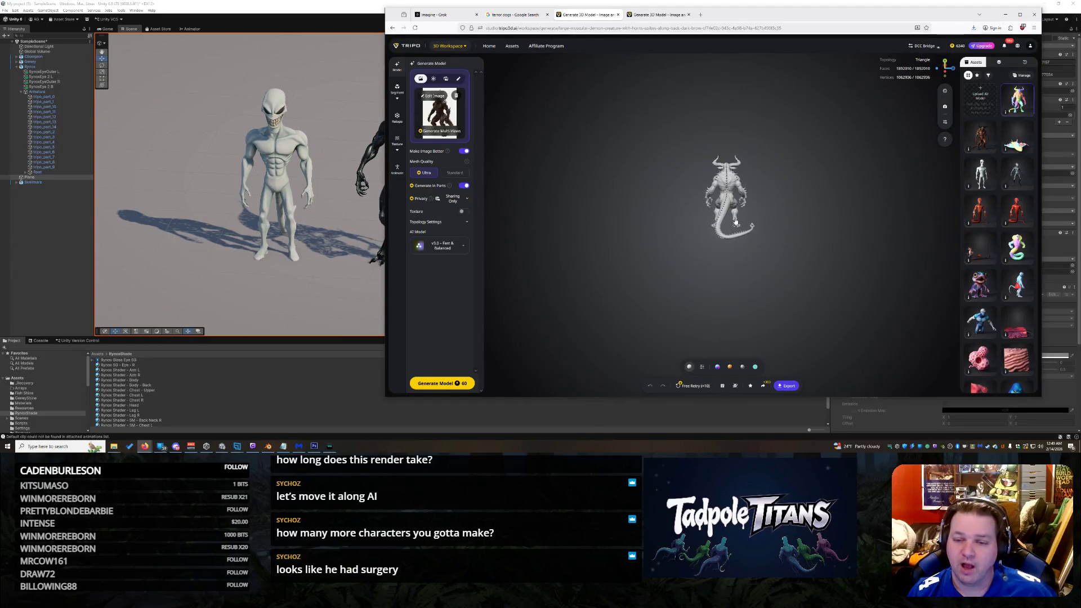
pyautogui.scroll(3, 704, 248)
pyautogui.moveTo(675, 270); pyautogui.dragTo(753, 255)
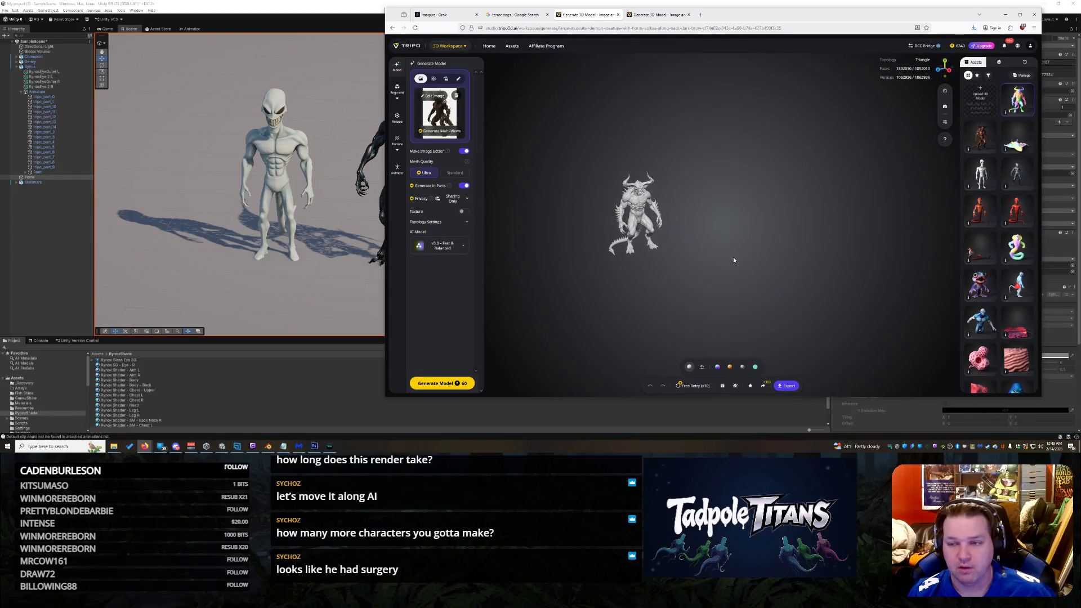
pyautogui.scroll(5, 699, 248)
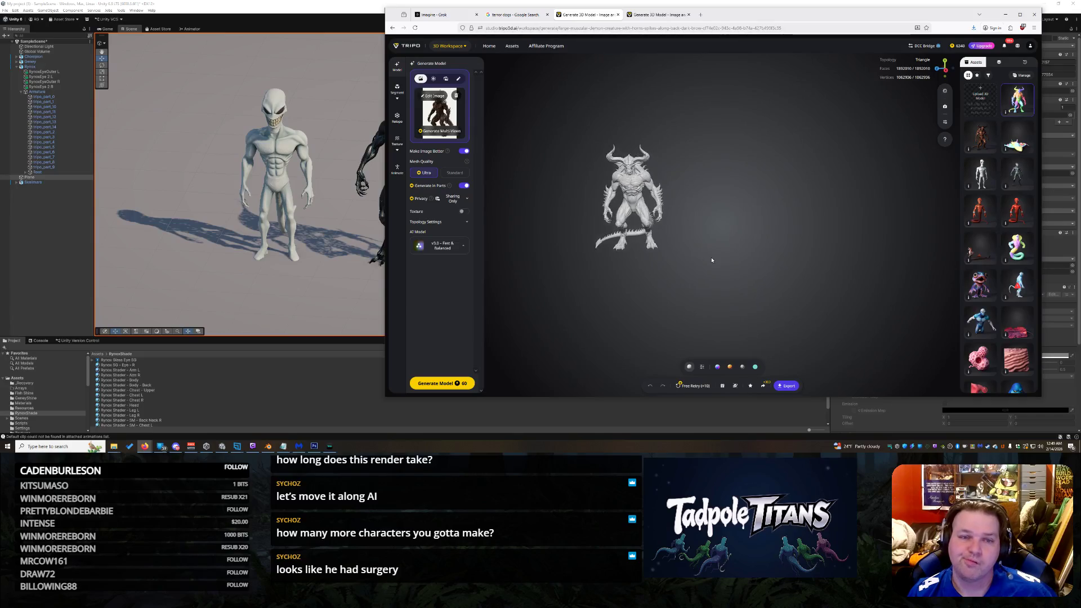
pyautogui.click(445, 15)
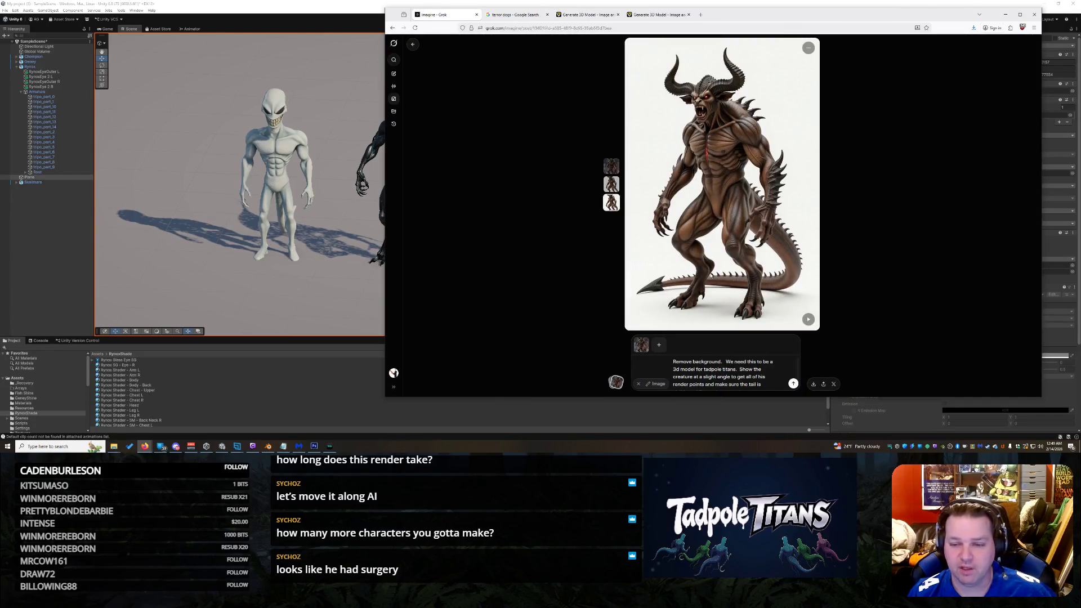
# Step: Add 'and straight' to the prompt's tail request and regenerate the demon
pyautogui.scroll(-1, 721, 371)
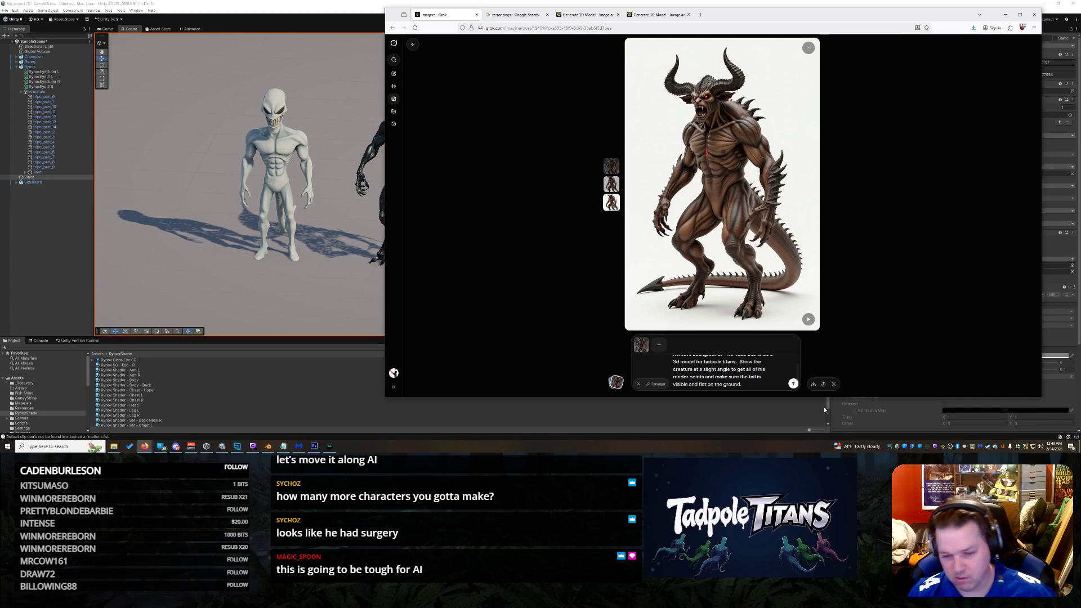
pyautogui.write('and straight')
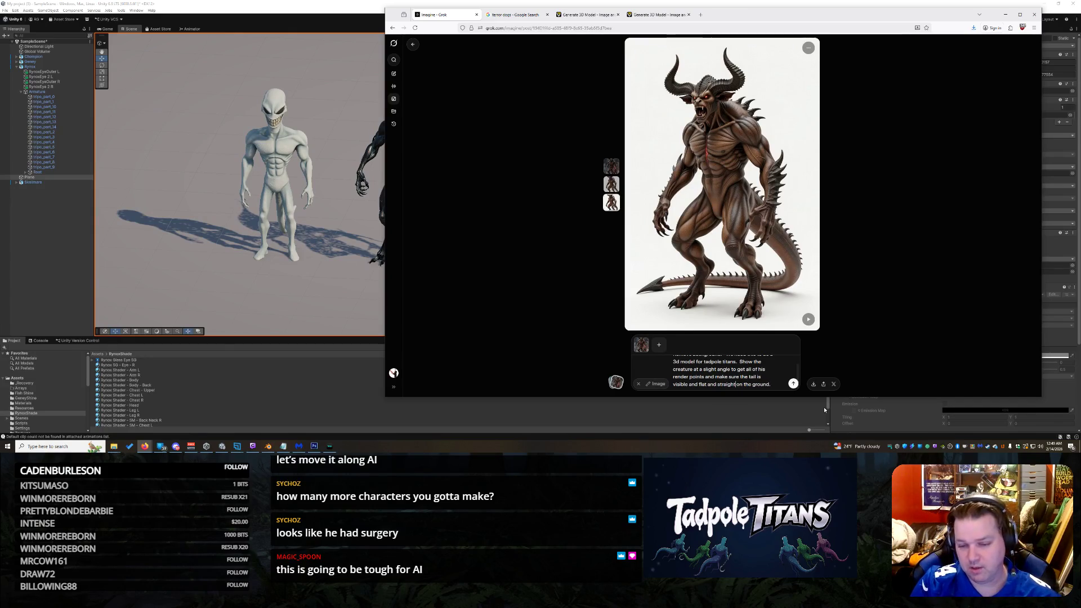
pyautogui.press('Return')
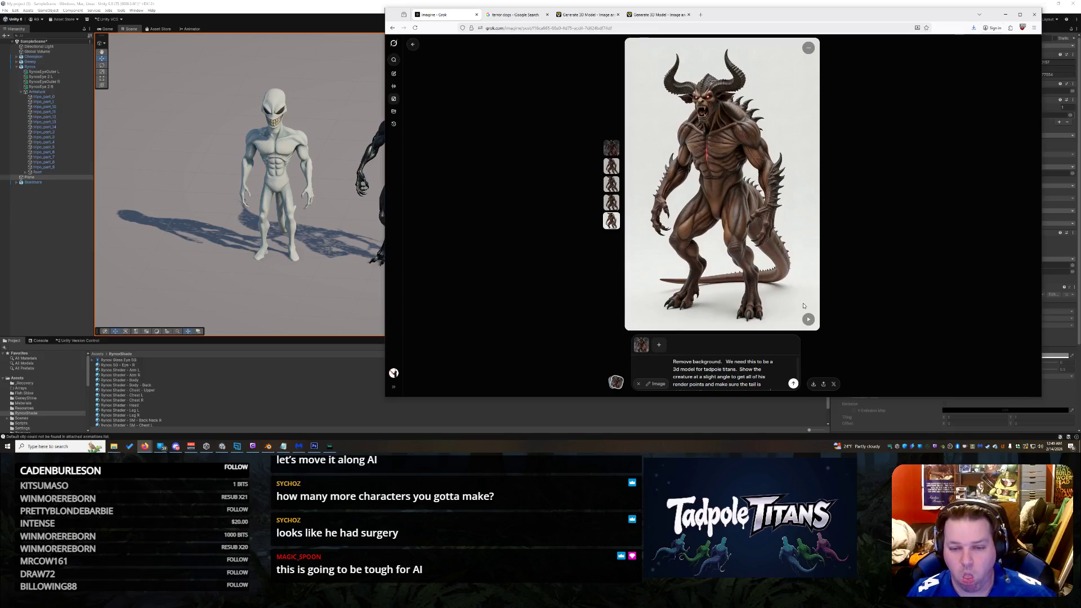
# Step: Browse through the newly generated demon renders
pyautogui.click(612, 202)
pyautogui.click(612, 185)
pyautogui.click(613, 202)
pyautogui.click(615, 217)
pyautogui.click(612, 185)
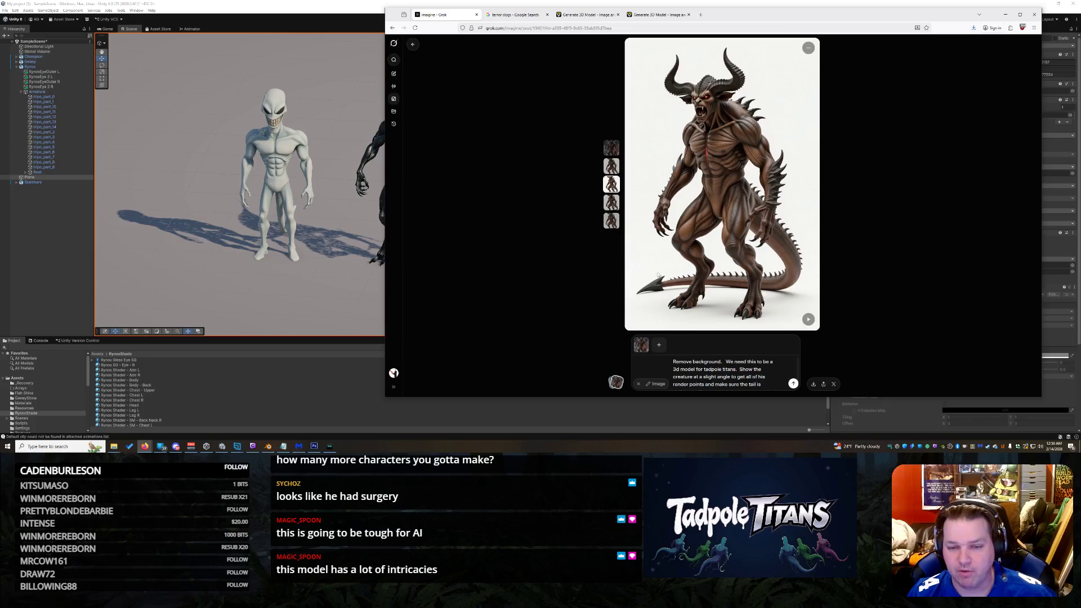
pyautogui.scroll(-1, 746, 386)
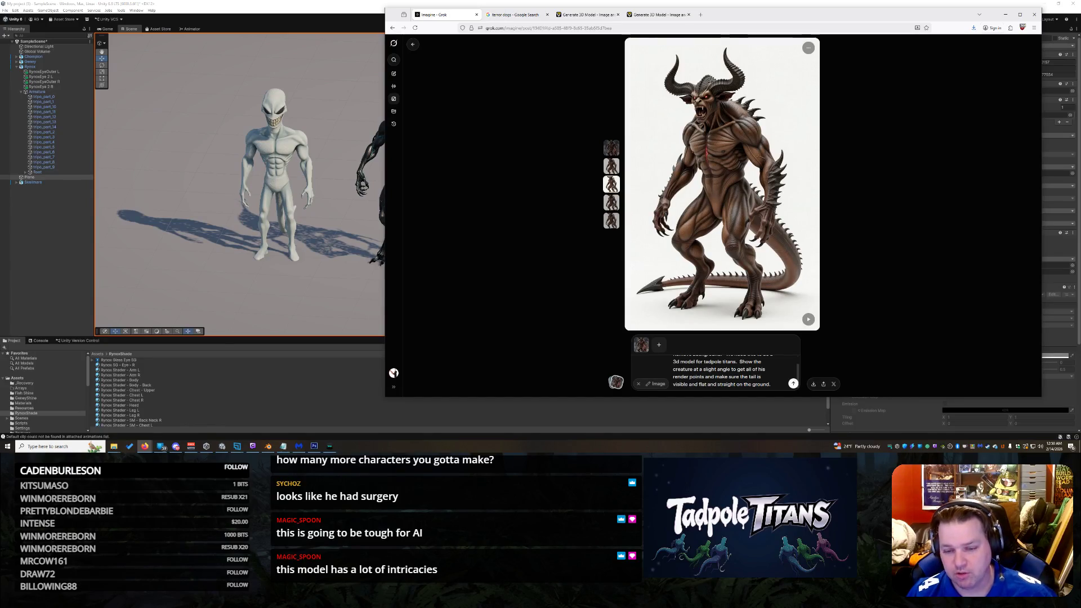
# Step: Rework the tail phrase and append 'Turn model to 80 degrees.' to the prompt, then regenerate
pyautogui.moveTo(673, 384); pyautogui.dragTo(740, 385)
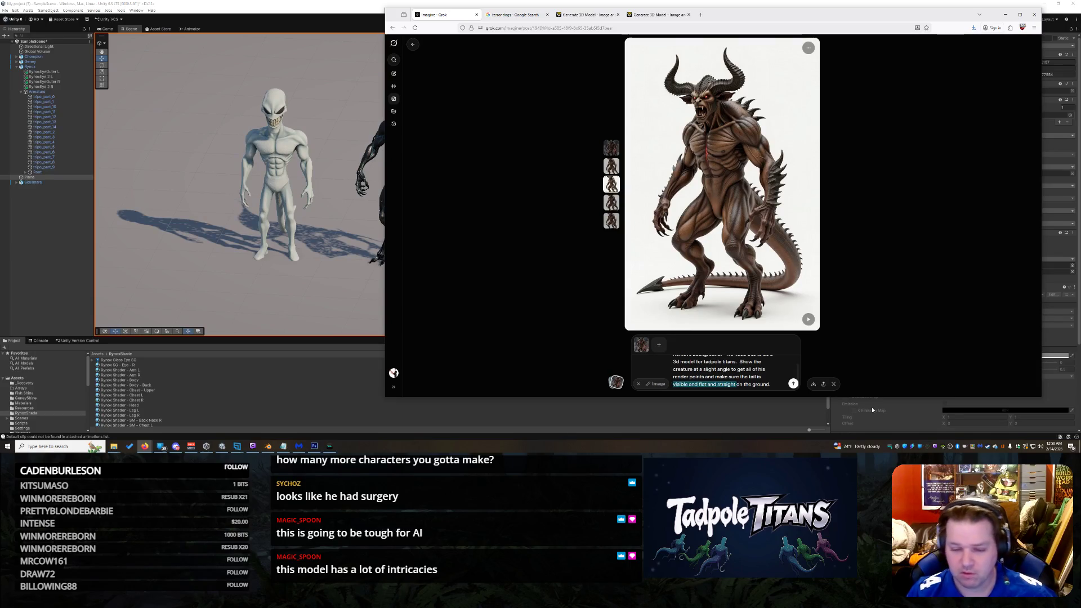
pyautogui.press('BackSpace')
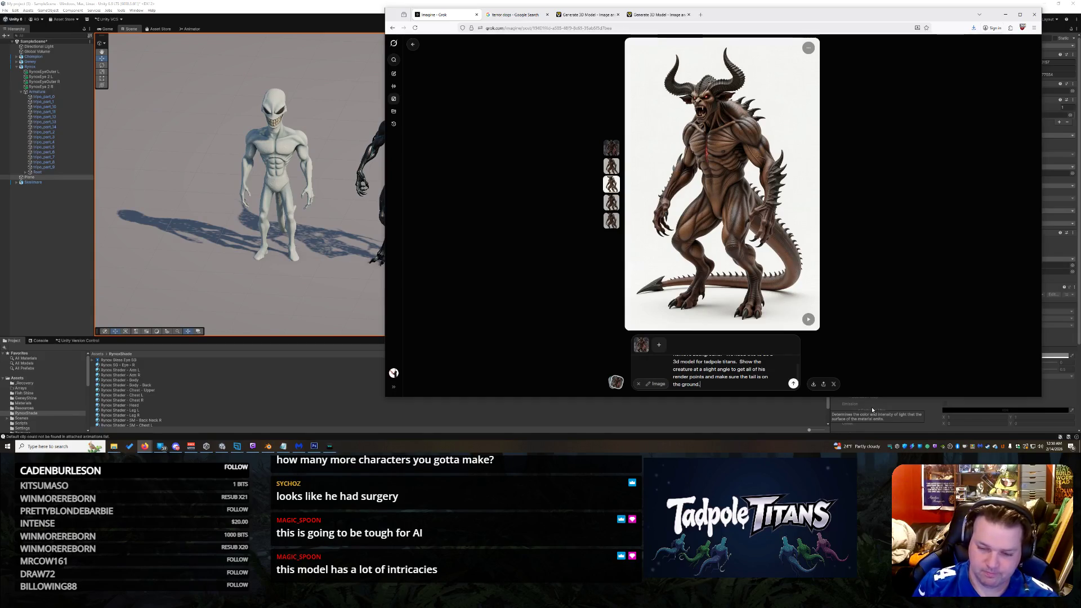
pyautogui.press('BackSpace')
pyautogui.write('and straight')
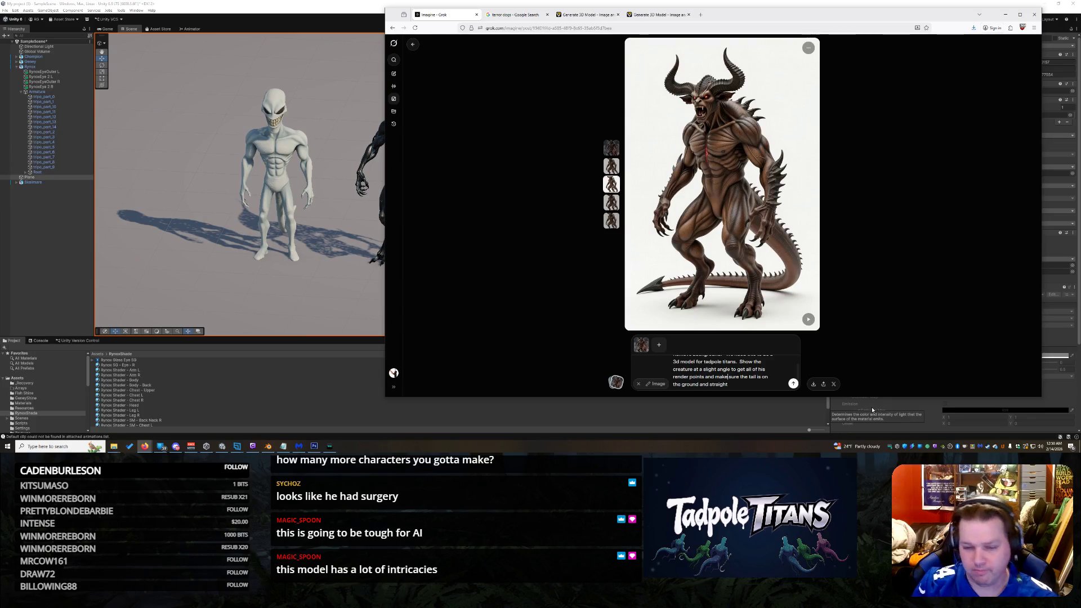
pyautogui.hotkey('ctrl', 'Home')
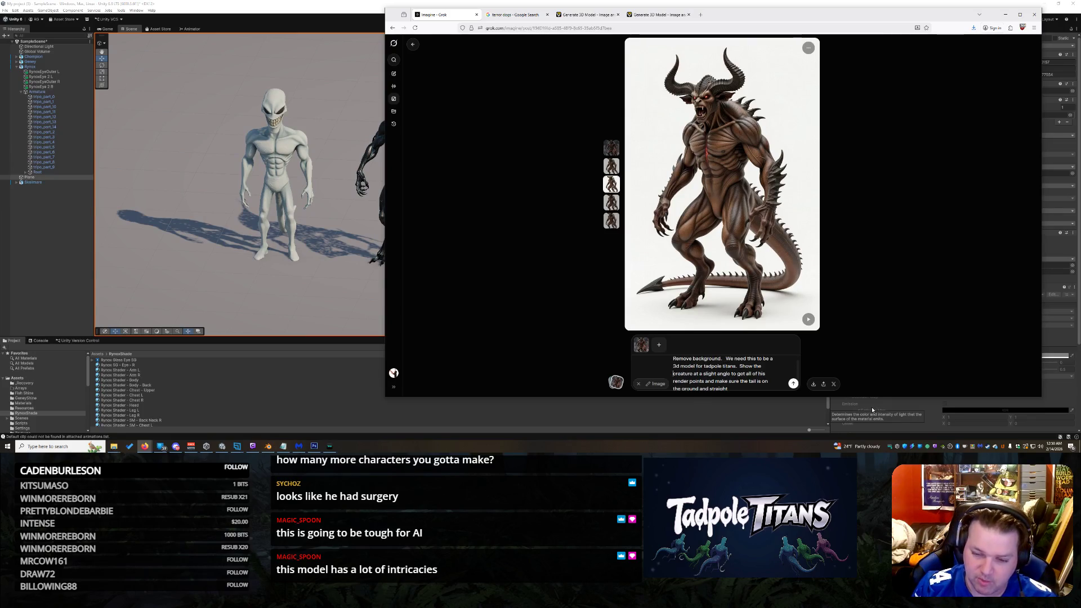
pyautogui.hotkey('ctrl', 'End')
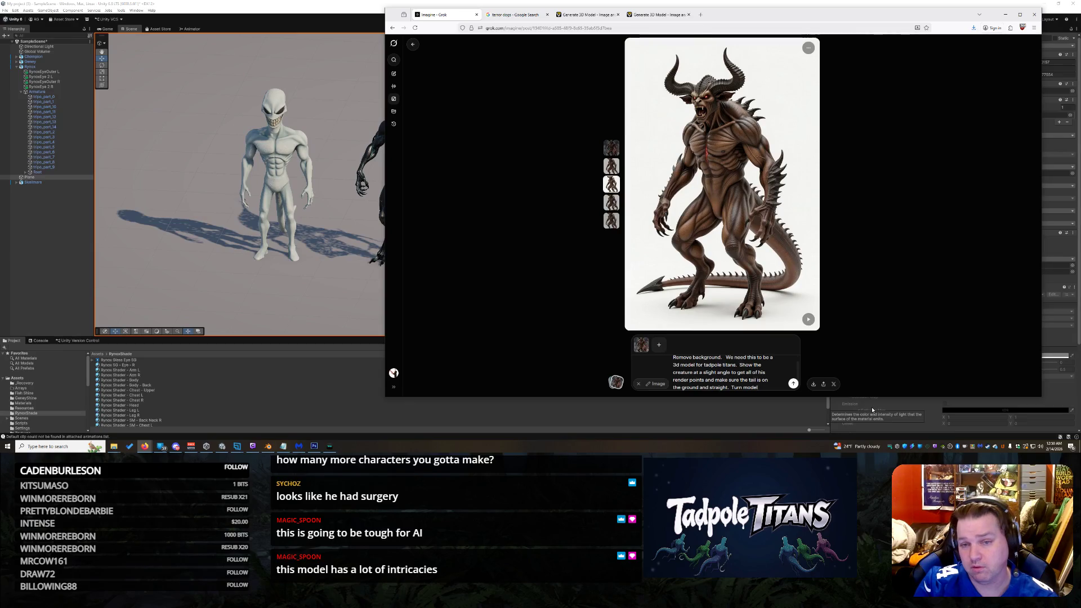
pyautogui.write('to 80 degrees.')
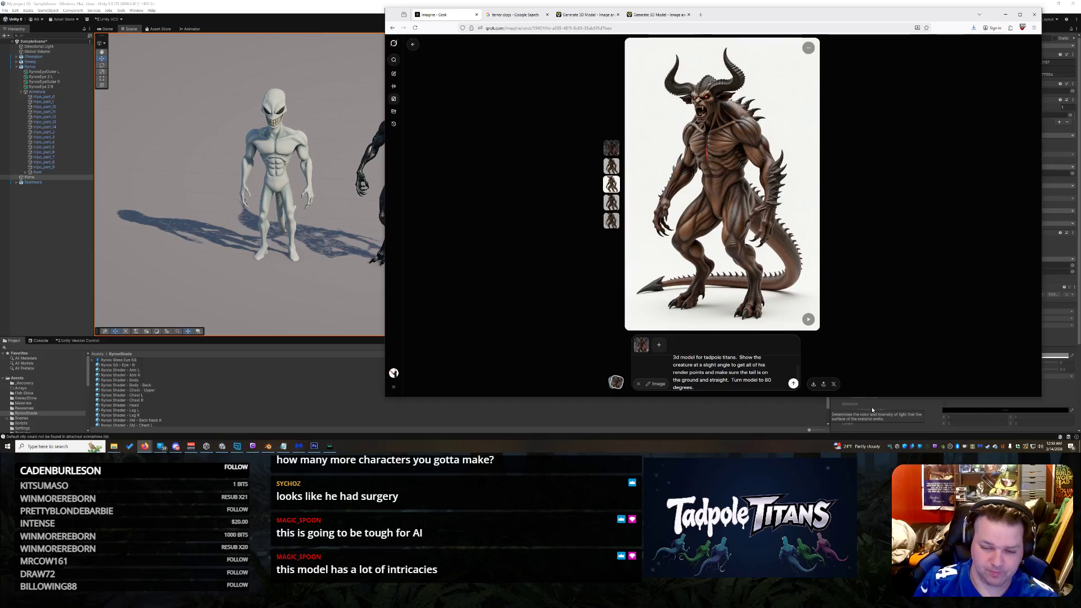
pyautogui.press('Return')
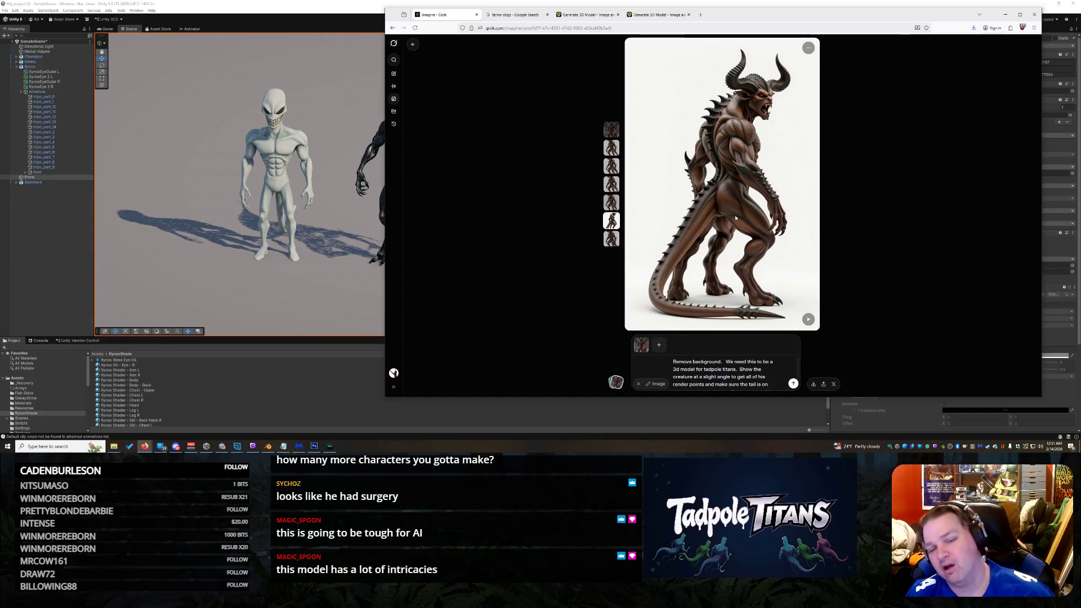
# Step: Add 'Make sure he has 2 legs.' to the prompt, regenerate, and view the sixth variant
pyautogui.write('the ground and straight.  Turn model to 80 degrees. a')
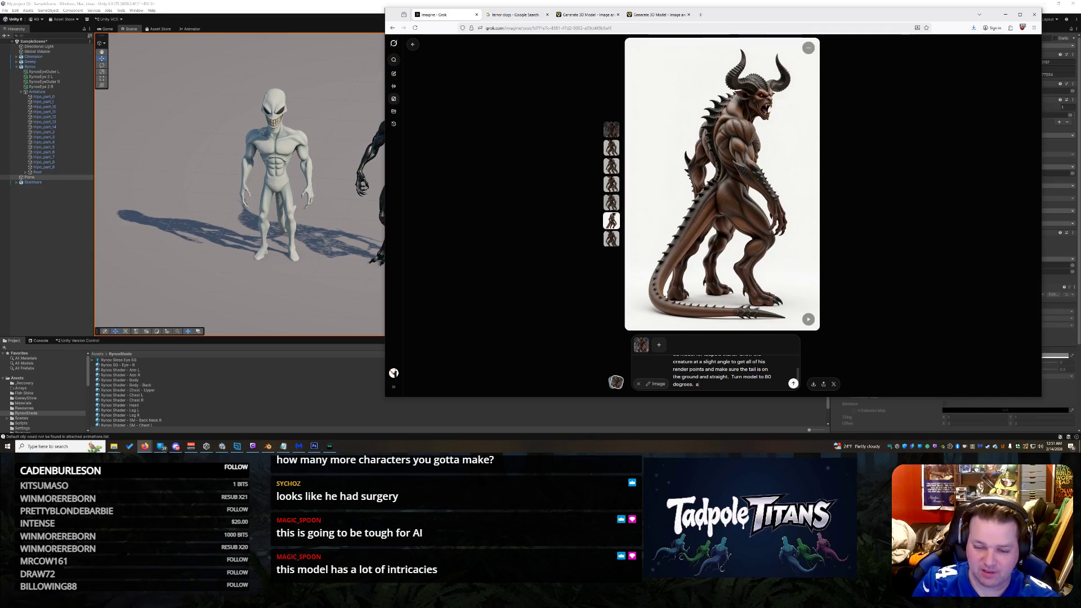
pyautogui.write('has 3 legs')
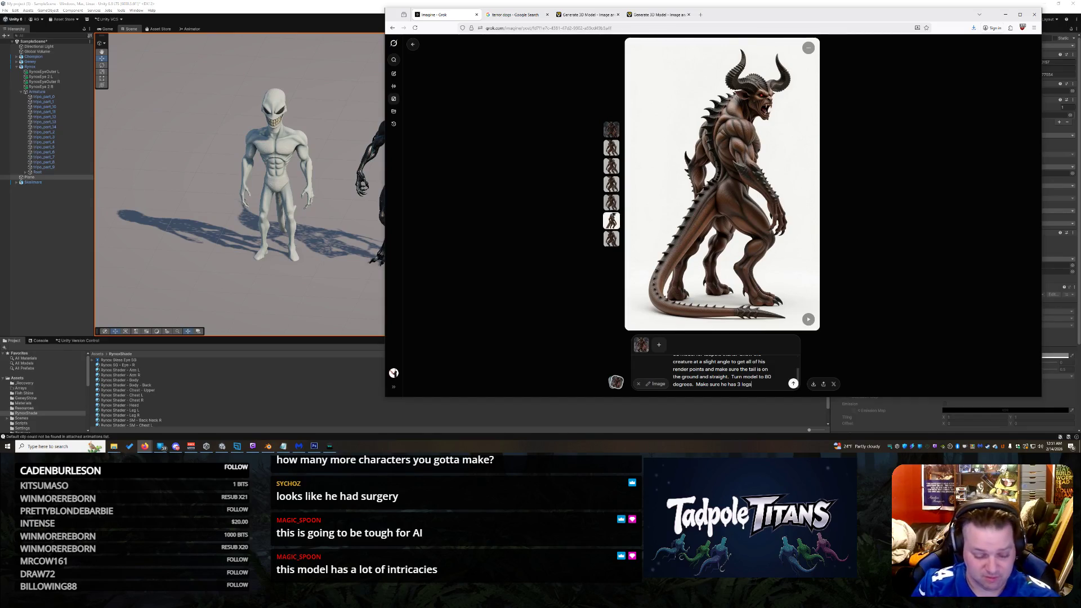
pyautogui.write('2')
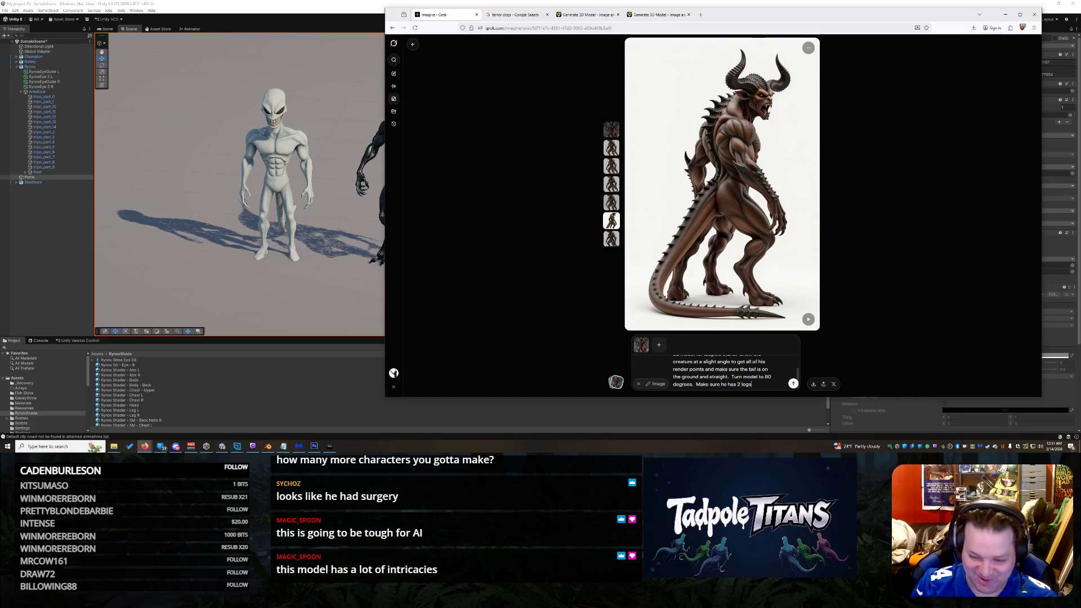
pyautogui.press('Return')
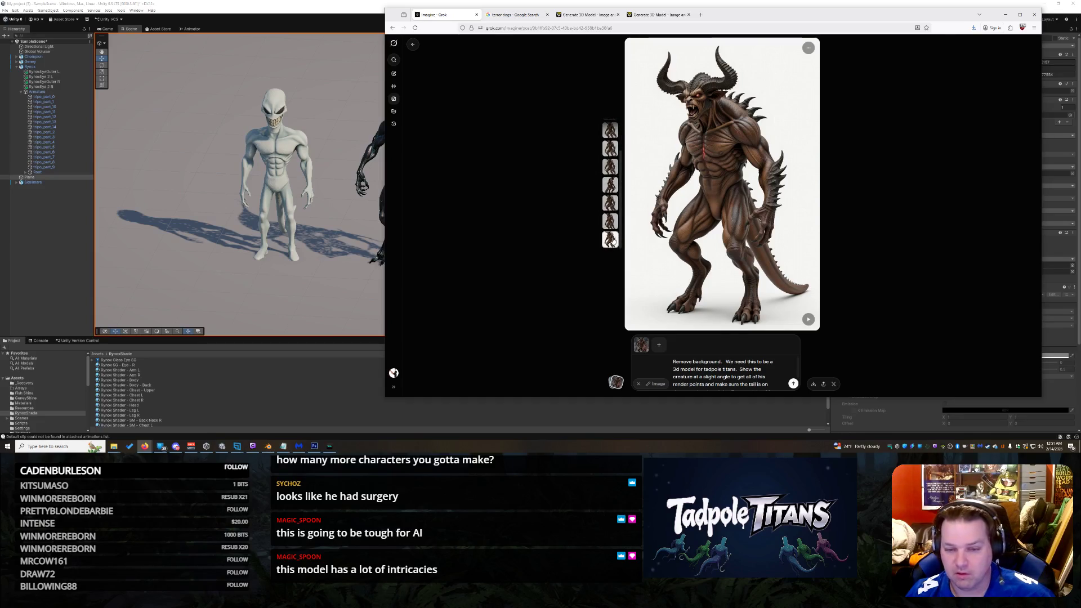
pyautogui.click(614, 222)
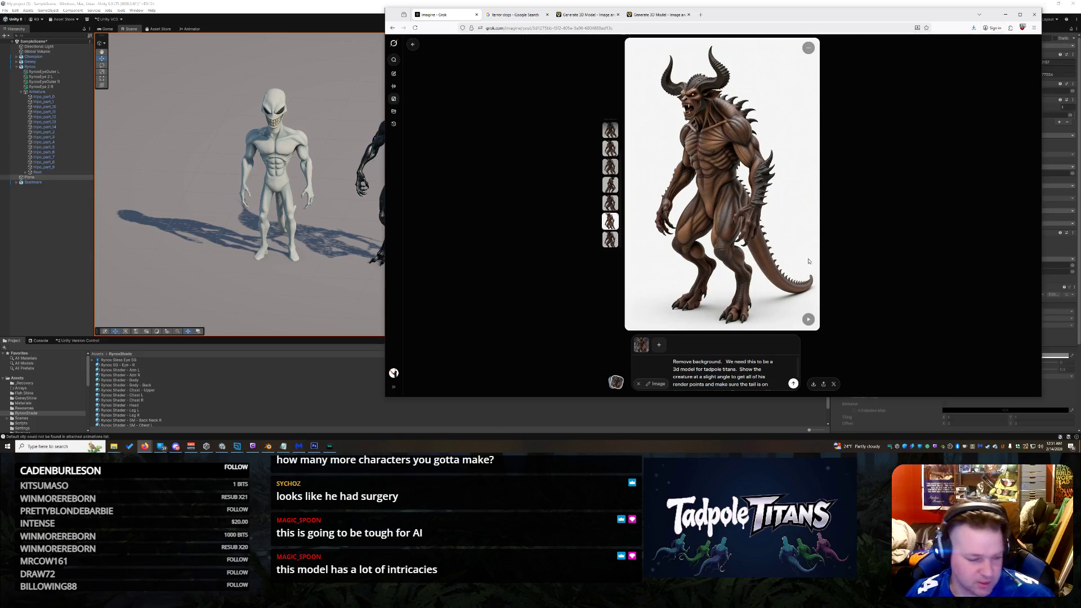
# Step: Extend the tail request with 'down to the spade tip' and regenerate
pyautogui.hotkey('ctrl', 'v')
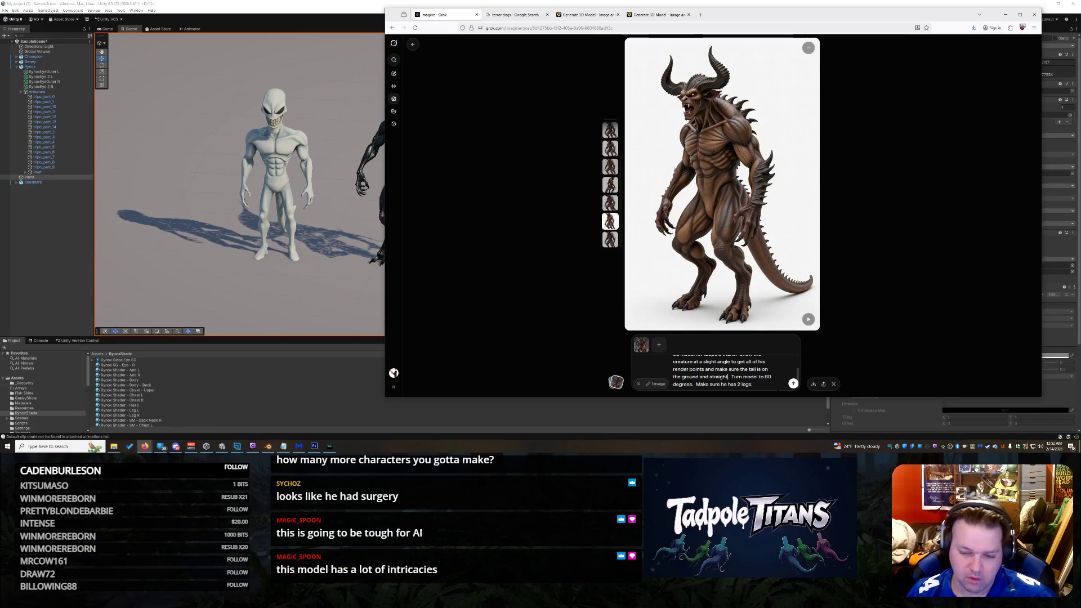
pyautogui.write('d')
pyautogui.write('o')
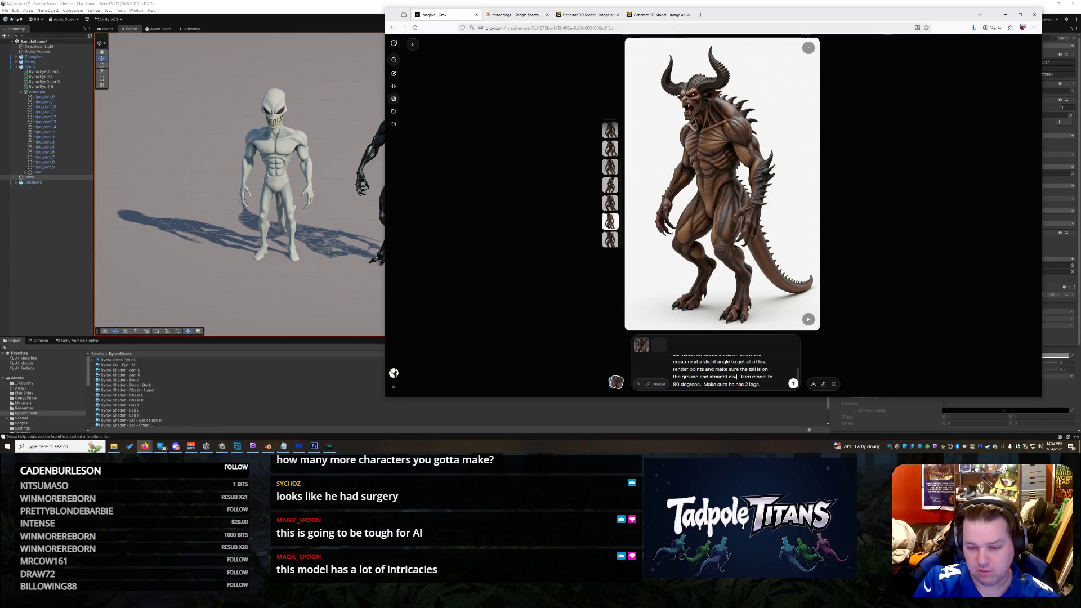
pyautogui.write('wn to th')
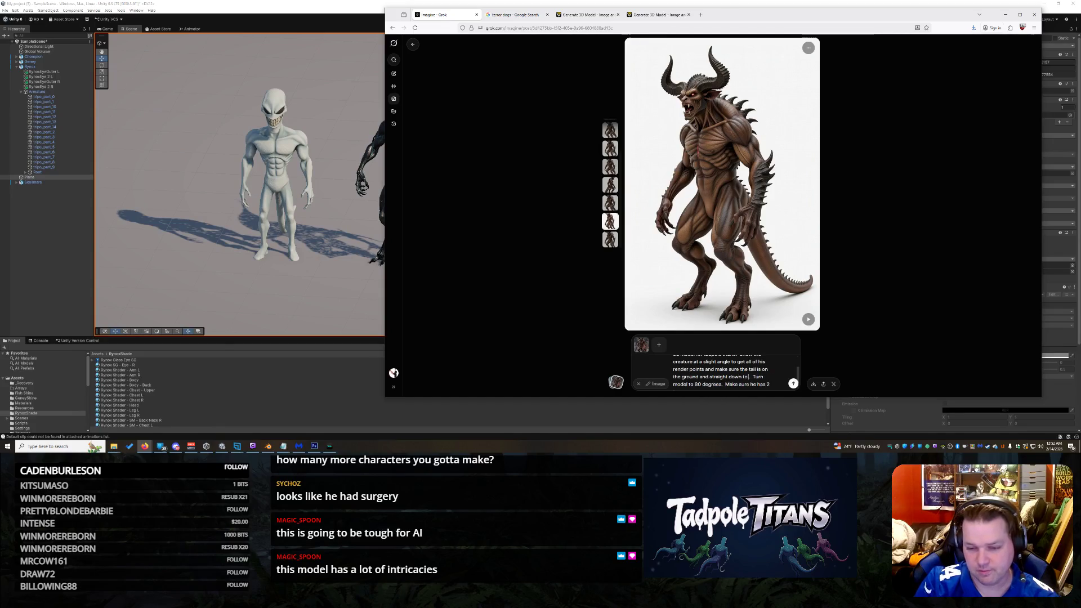
pyautogui.write('e soa')
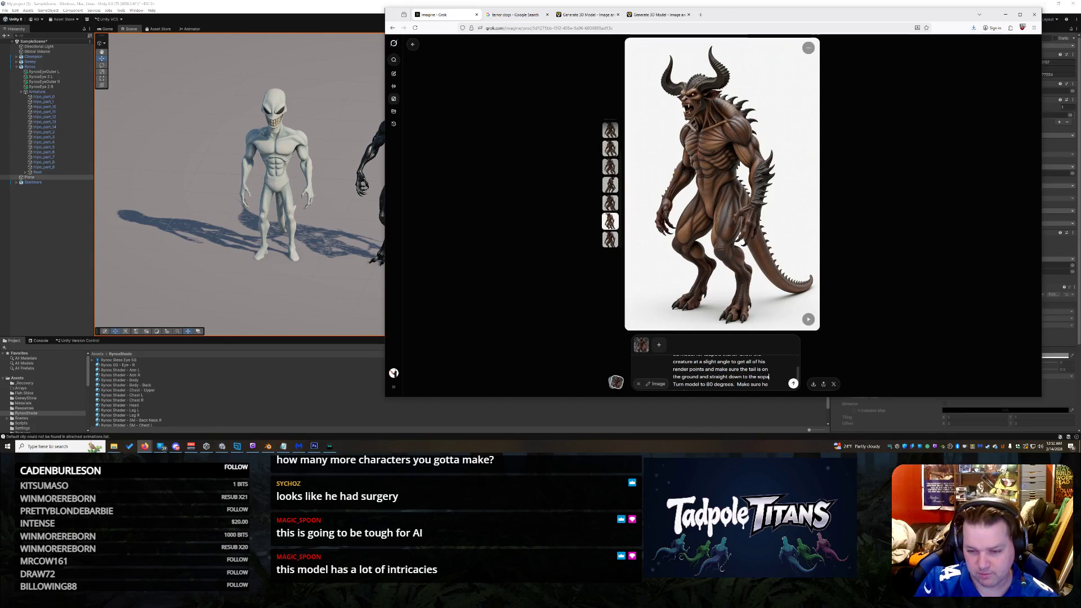
pyautogui.press('BackSpace')
pyautogui.press('BackSpace')
pyautogui.press('BackSpace')
pyautogui.write('p')
pyautogui.press('Return')
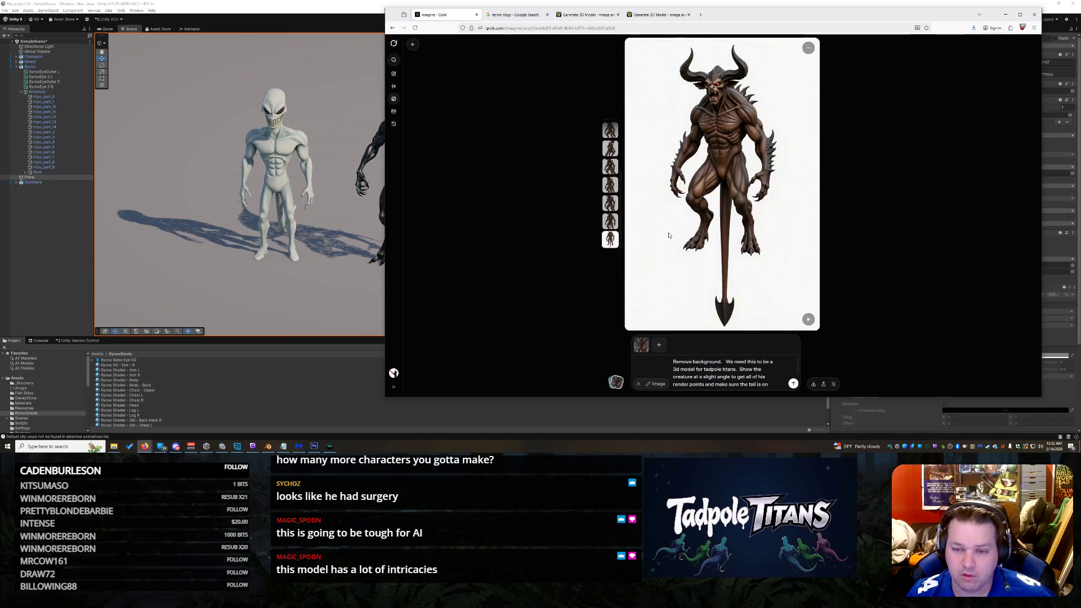
pyautogui.scroll(1, 702, 204)
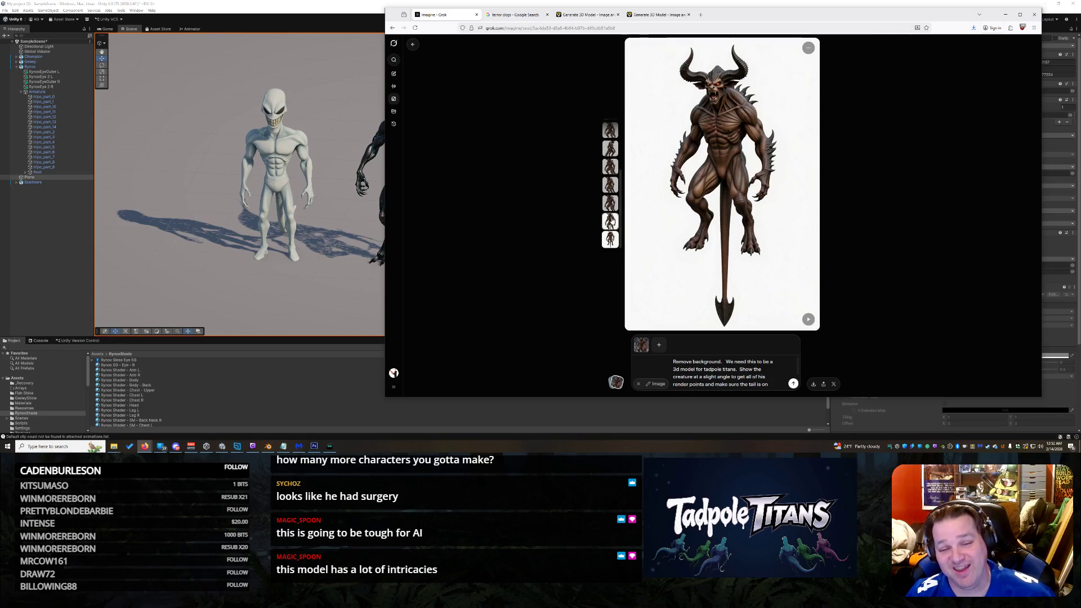
pyautogui.scroll(-1, 733, 236)
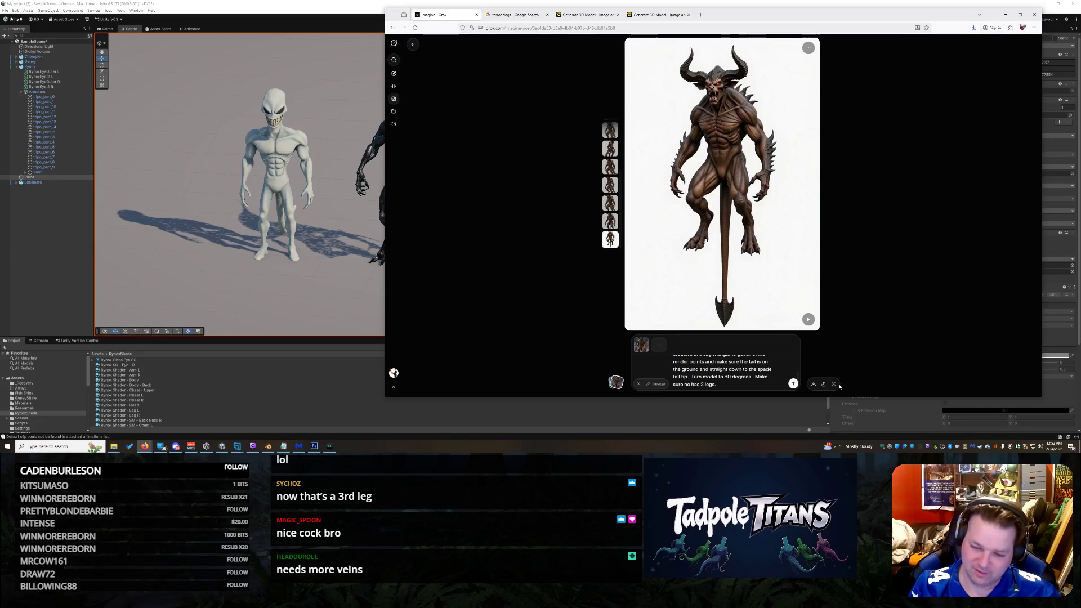
pyautogui.press('BackSpace')
pyautogui.press('BackSpace')
pyautogui.press('BackSpace')
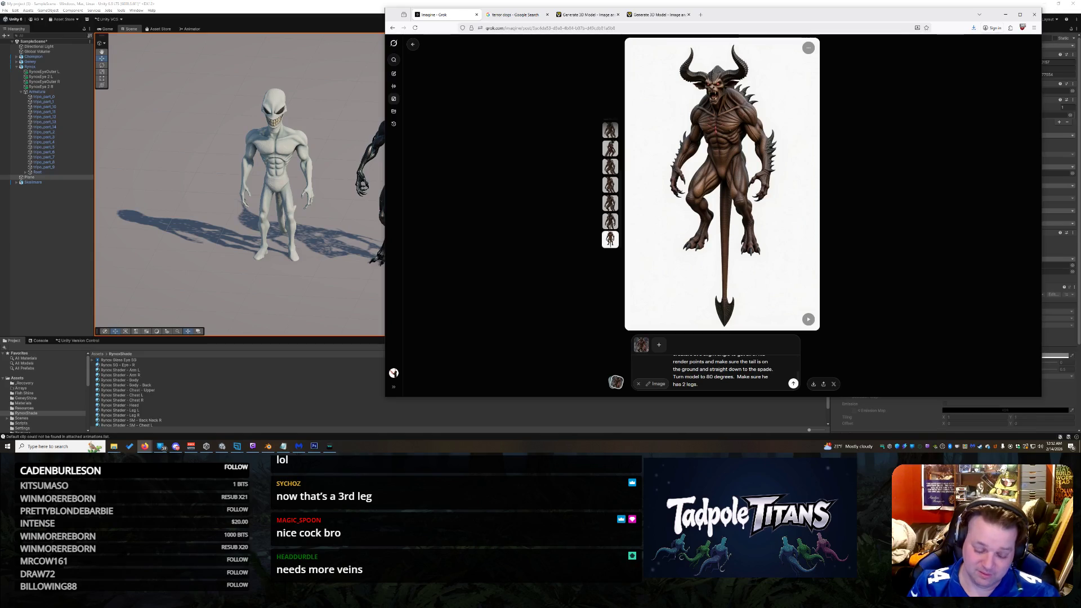
pyautogui.write('tip')
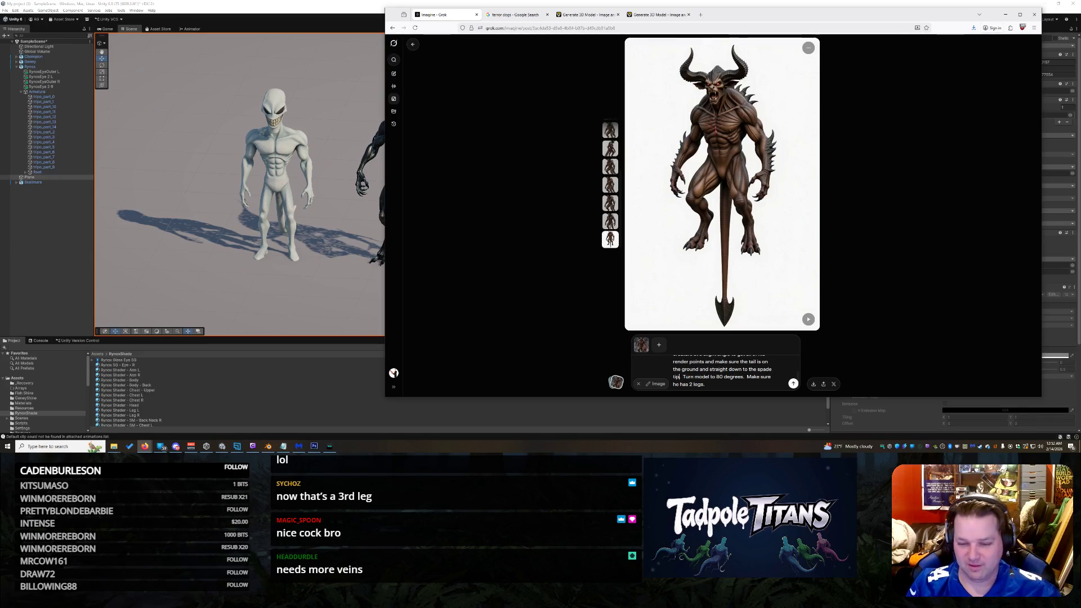
pyautogui.press('Return')
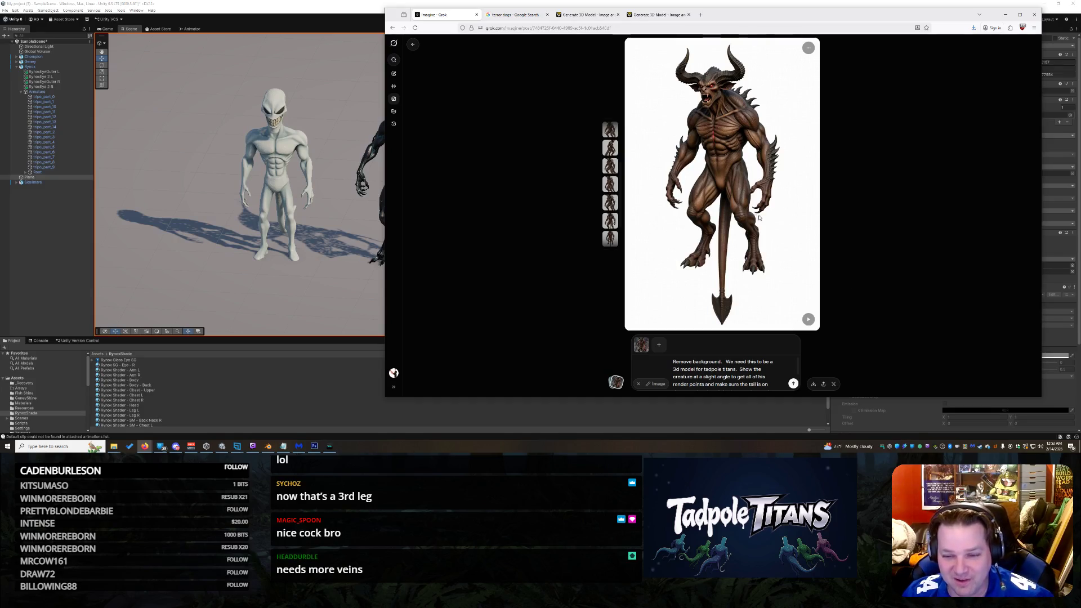
pyautogui.click(607, 224)
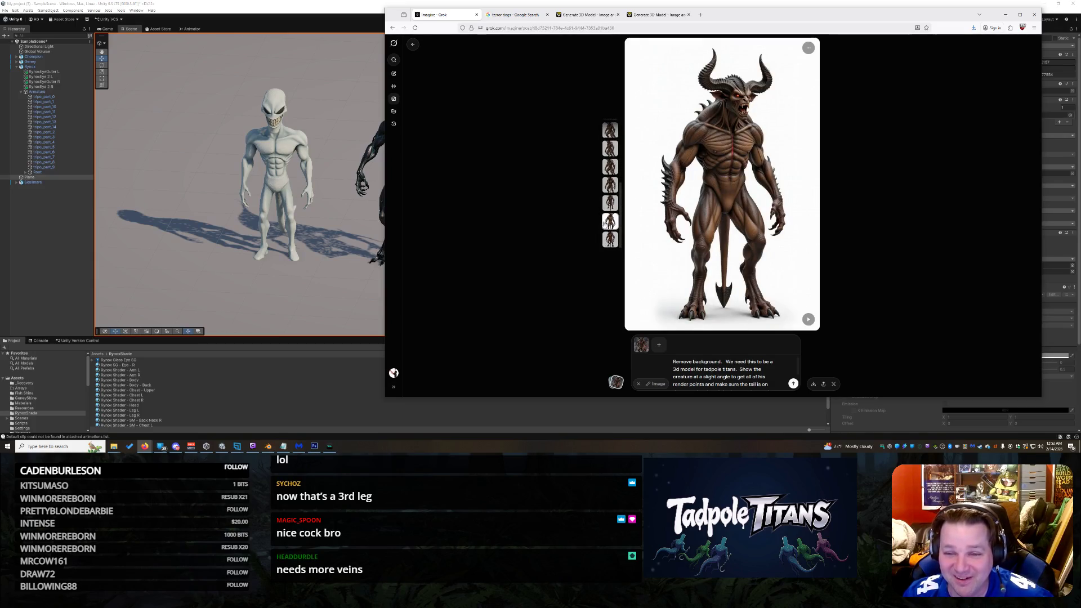
pyautogui.scroll(-2, 721, 372)
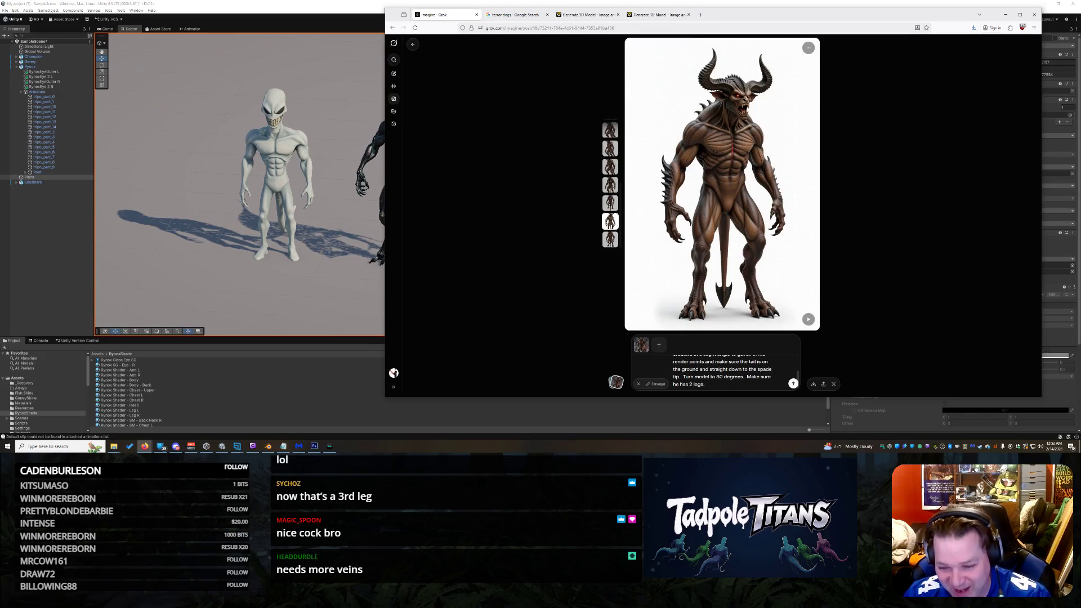
pyautogui.moveTo(681, 377); pyautogui.dragTo(742, 370)
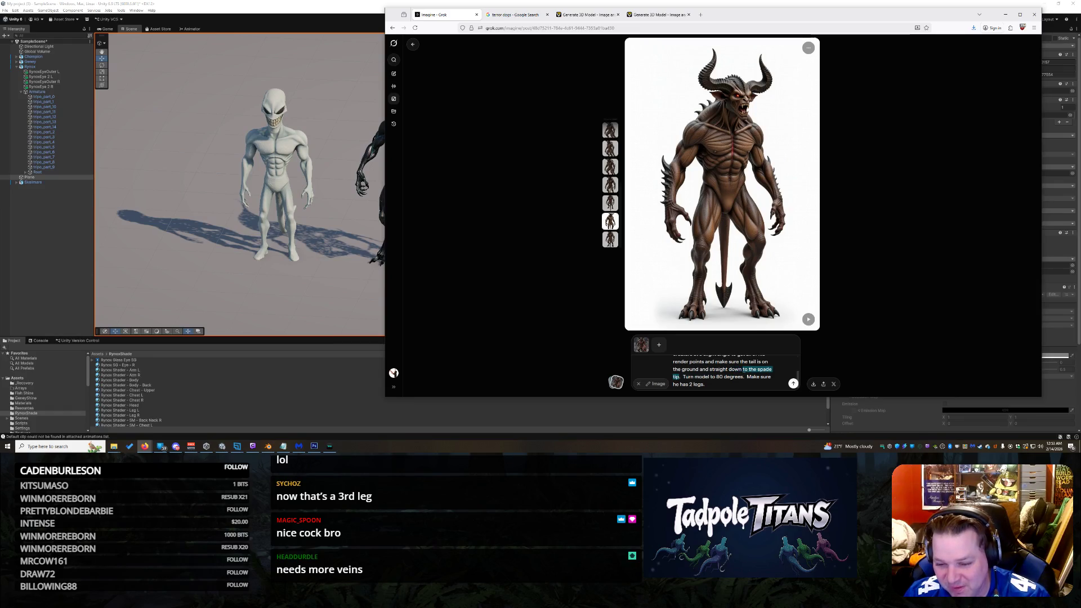
pyautogui.press('BackSpace')
pyautogui.press('BackSpace')
pyautogui.press('BackSpace')
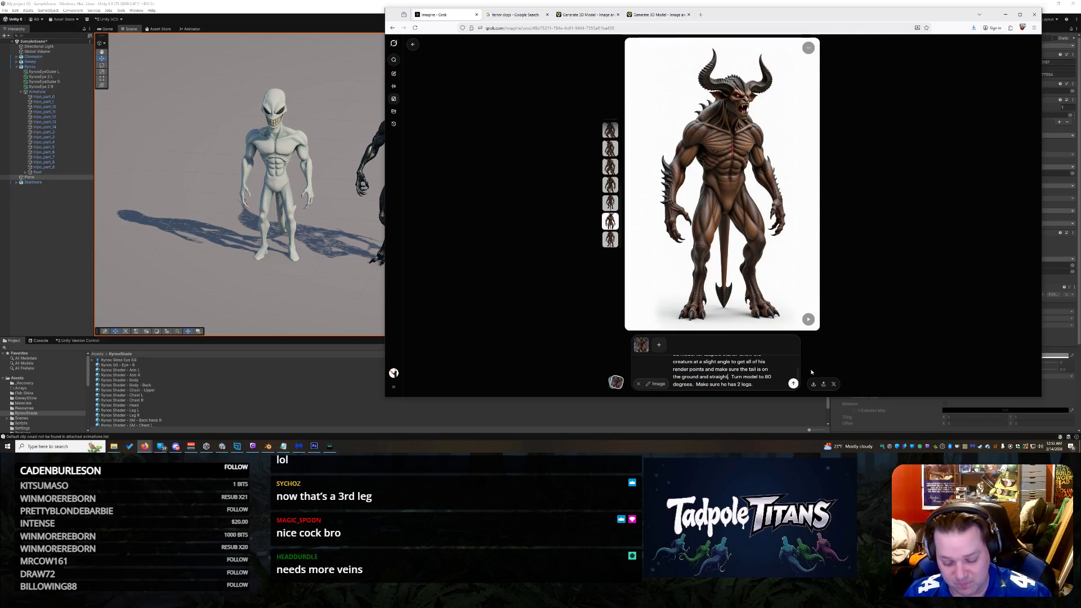
pyautogui.press('Return')
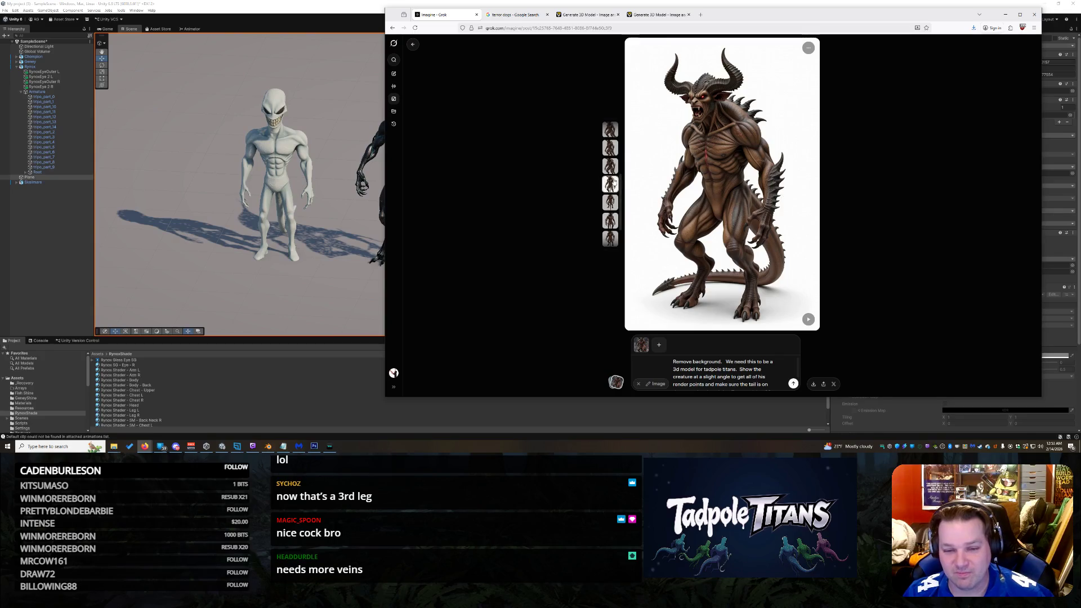
pyautogui.click(610, 241)
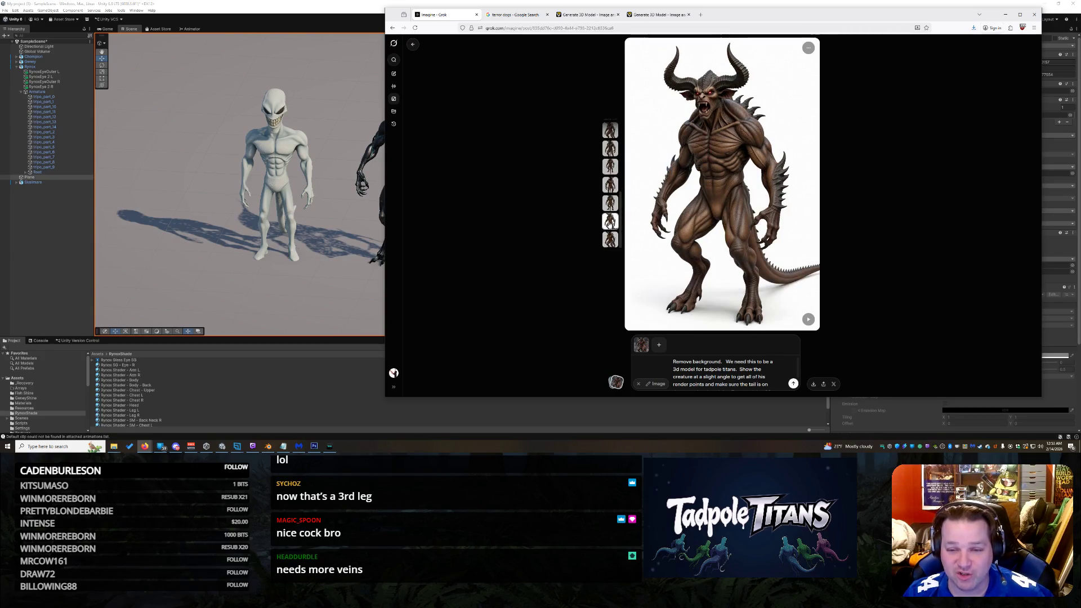
pyautogui.click(611, 246)
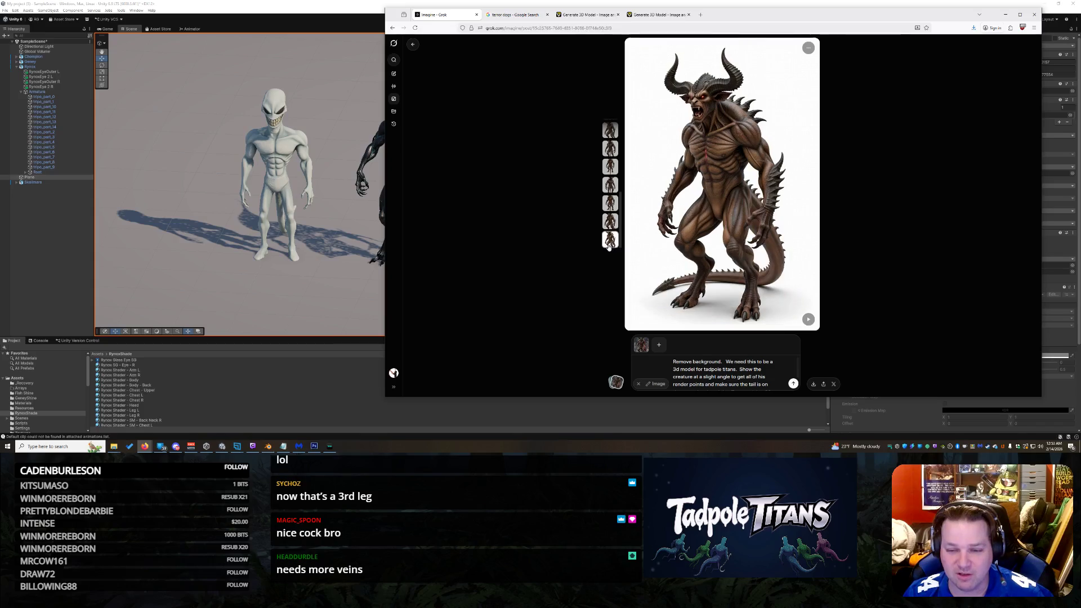
pyautogui.scroll(1, 608, 235)
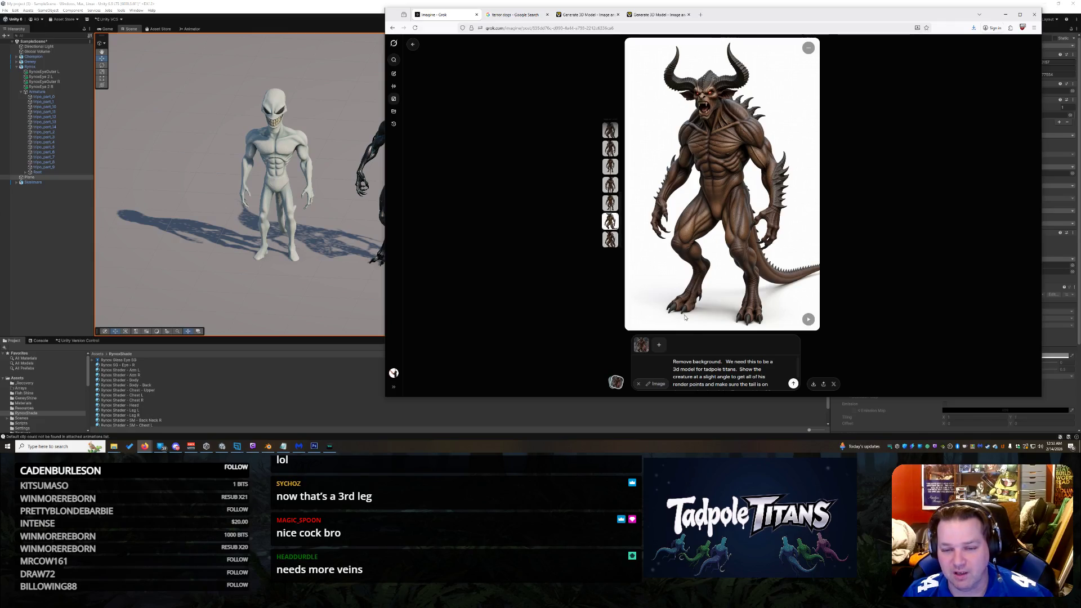
pyautogui.scroll(-2, 720, 371)
pyautogui.scroll(2, 721, 371)
pyautogui.scroll(-2, 721, 372)
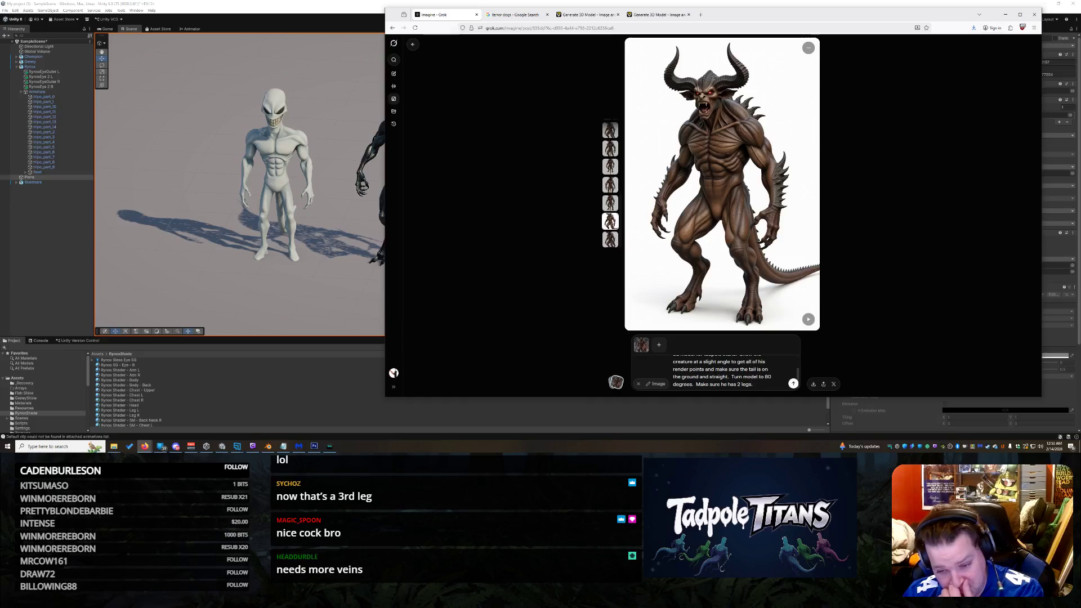
pyautogui.scroll(3, 722, 371)
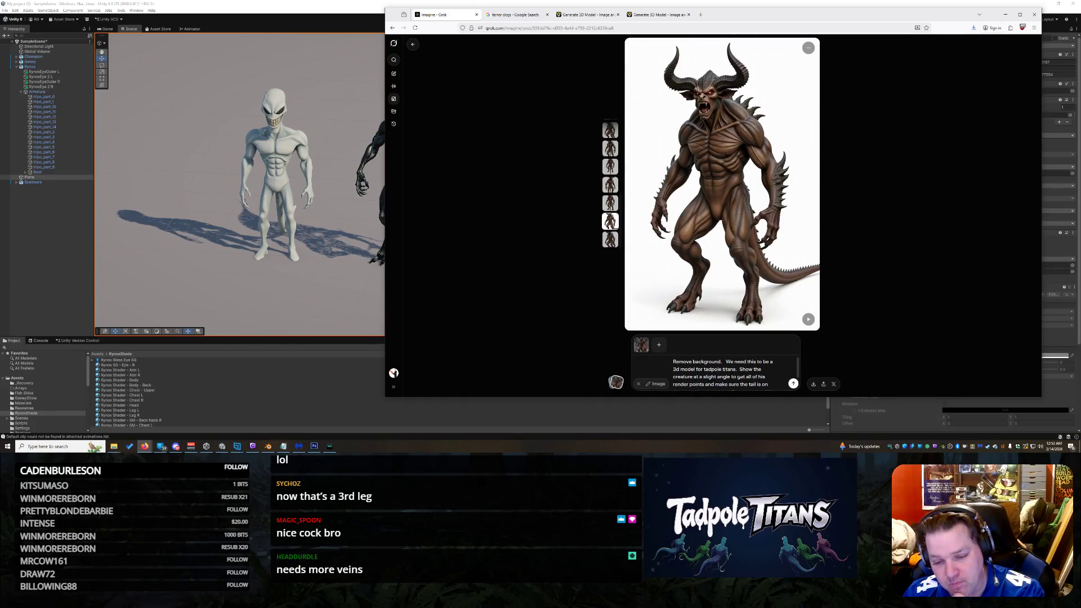
pyautogui.scroll(-3, 722, 371)
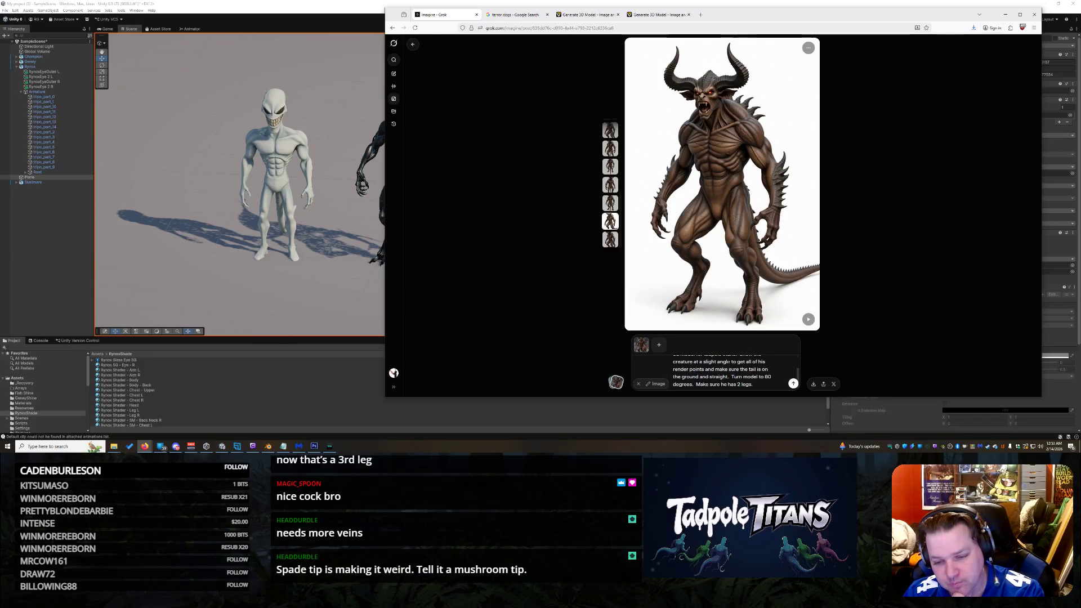
pyautogui.scroll(3, 739, 369)
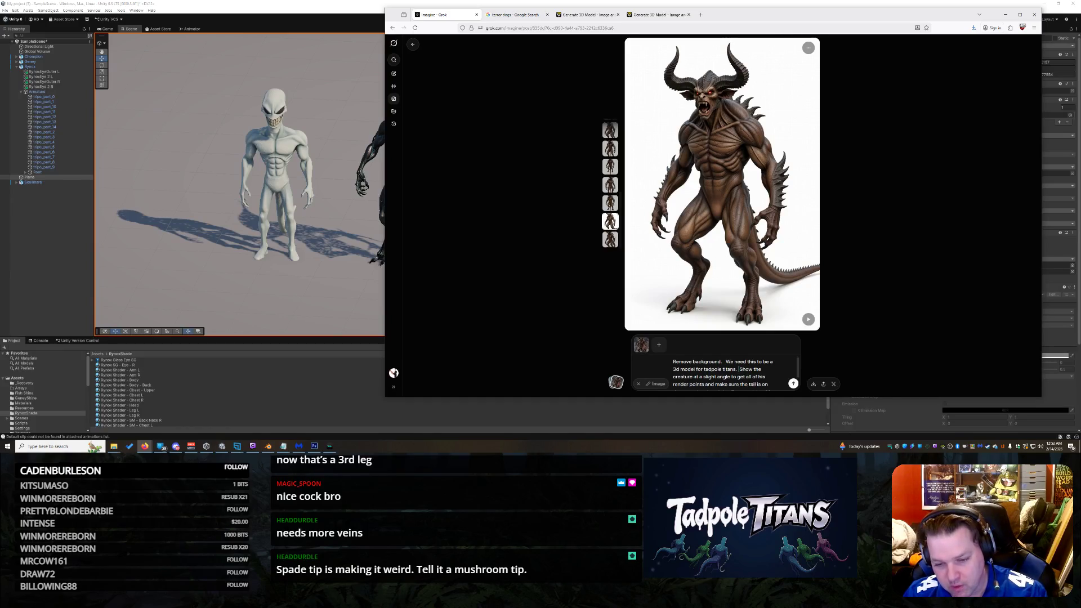
# Step: Change 'a slight angle' to 'a 75 degree angle' in the prompt
pyautogui.moveTo(730, 377); pyautogui.dragTo(701, 377)
pyautogui.write('an')
pyautogui.press('BackSpace')
pyautogui.press('BackSpace')
pyautogui.write('75 de')
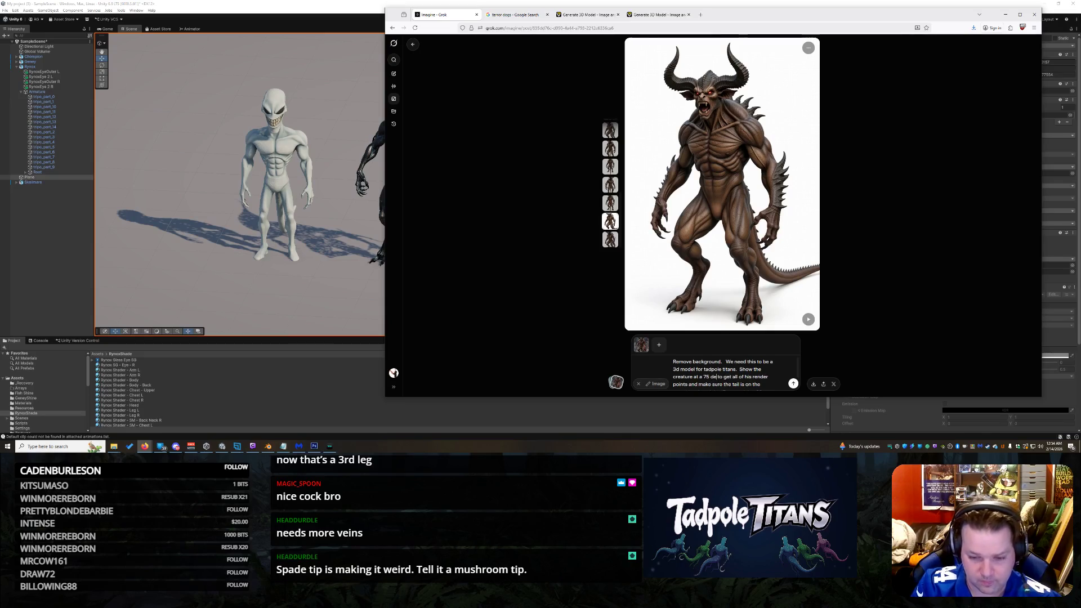
pyautogui.write('gree')
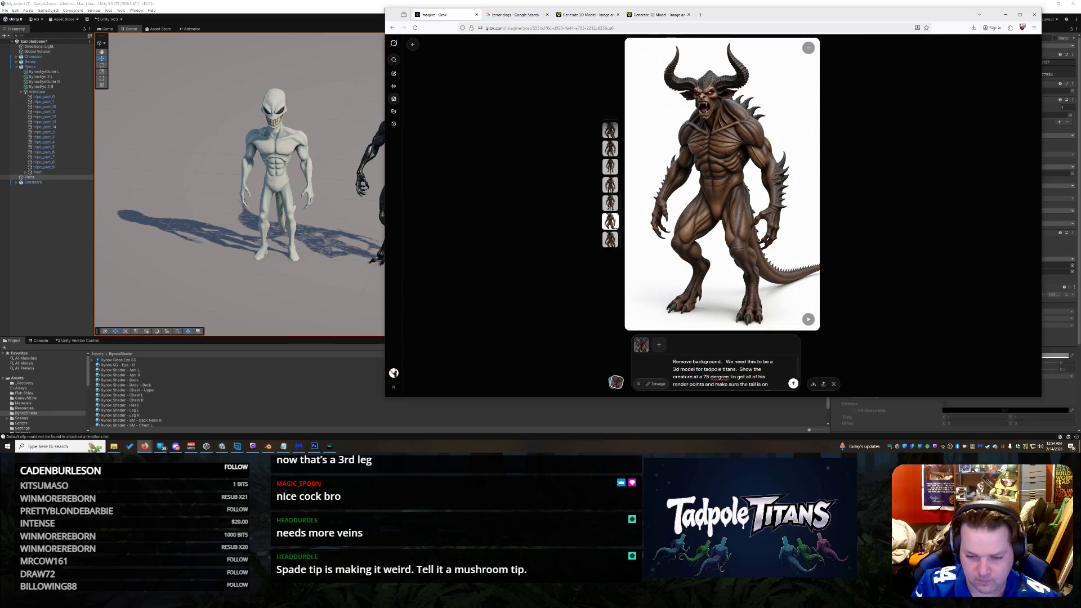
pyautogui.write(' angle')
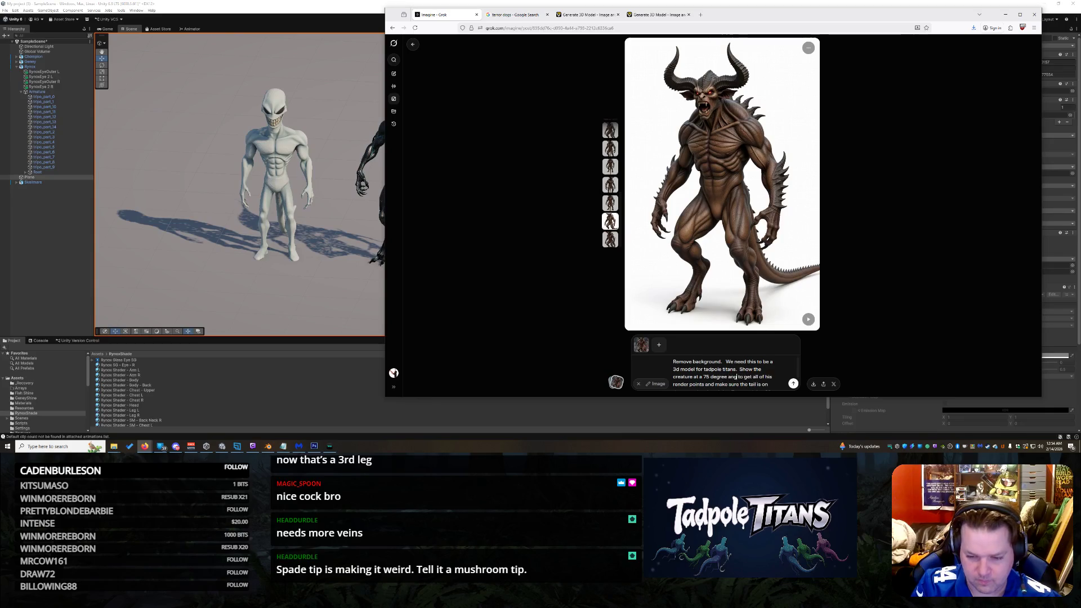
# Step: Delete the 80-degree and two-legs sentences and regenerate the demon
pyautogui.scroll(-1, 744, 383)
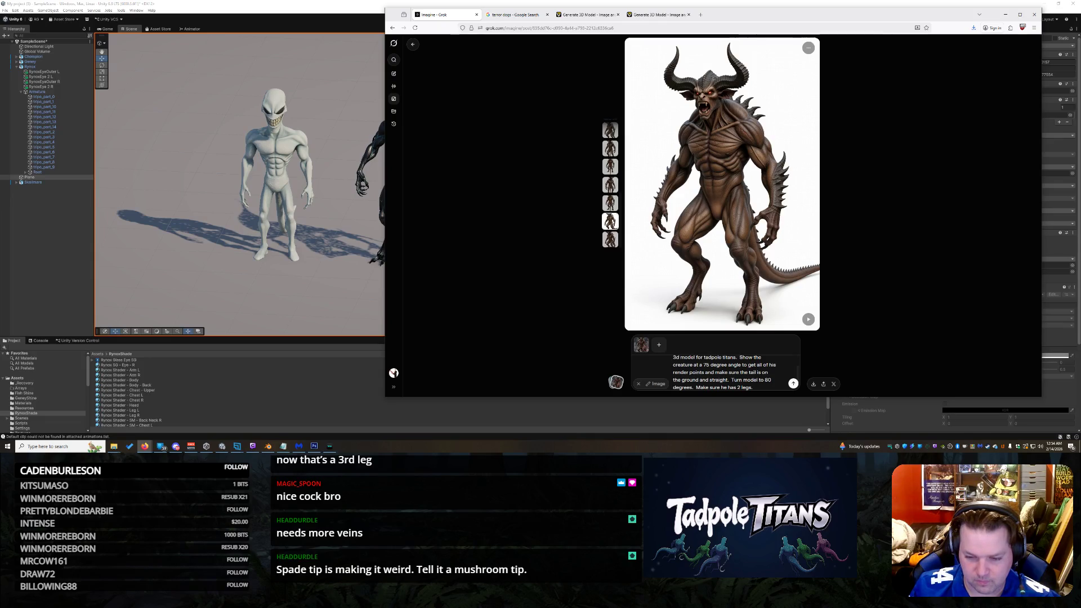
pyautogui.moveTo(731, 380); pyautogui.dragTo(757, 388)
pyautogui.press('BackSpace')
pyautogui.press('Return')
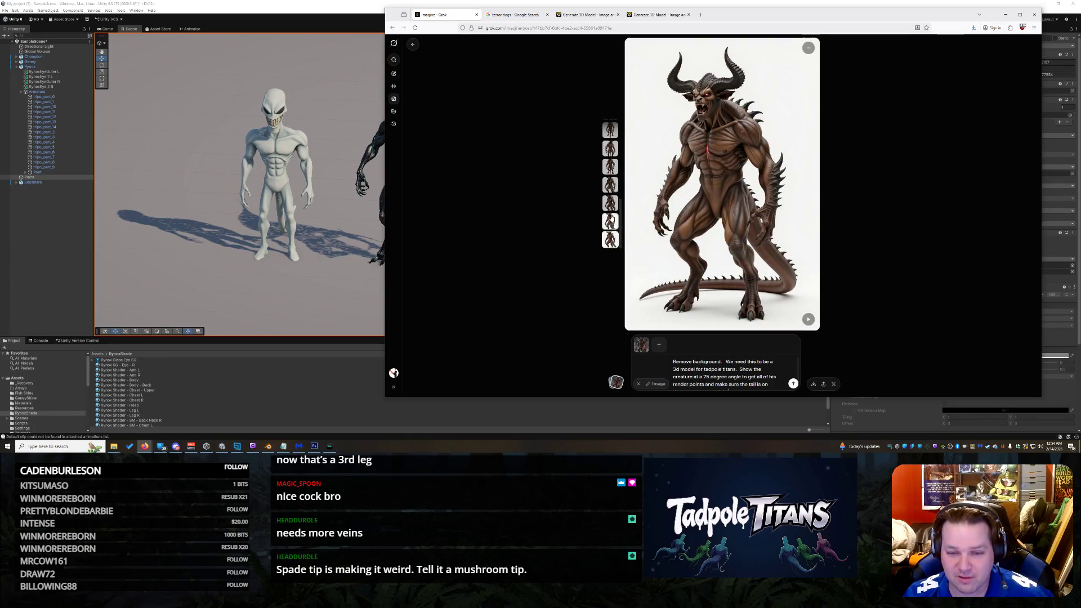
# Step: Compare the angled and tail-on-ground variants, then add 'with black spikes' after 'straight' and regenerate
pyautogui.click(611, 220)
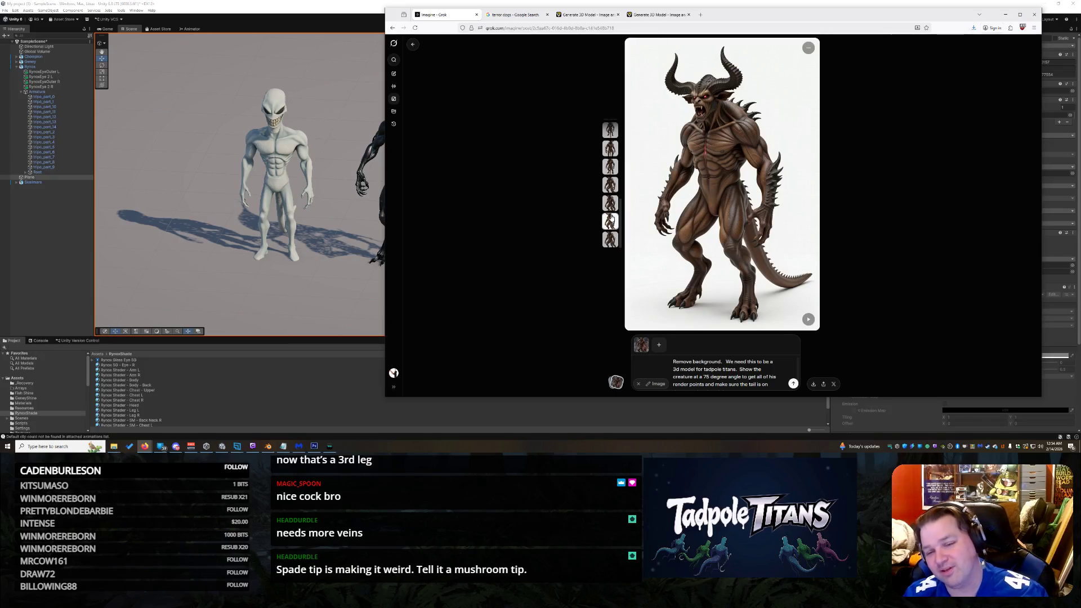
pyautogui.click(614, 239)
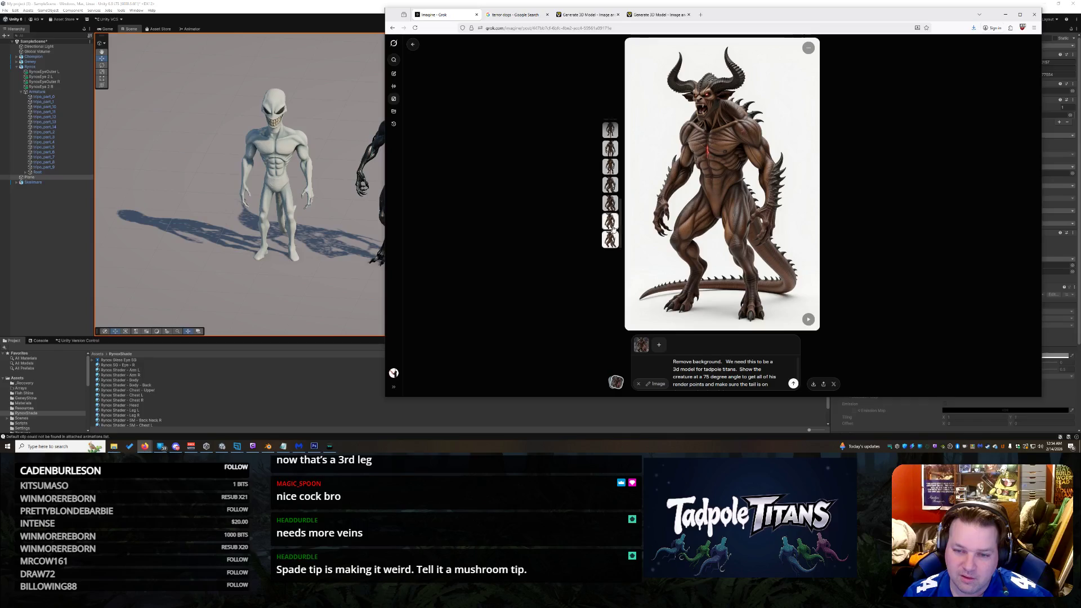
pyautogui.click(613, 222)
pyautogui.write('straight.')
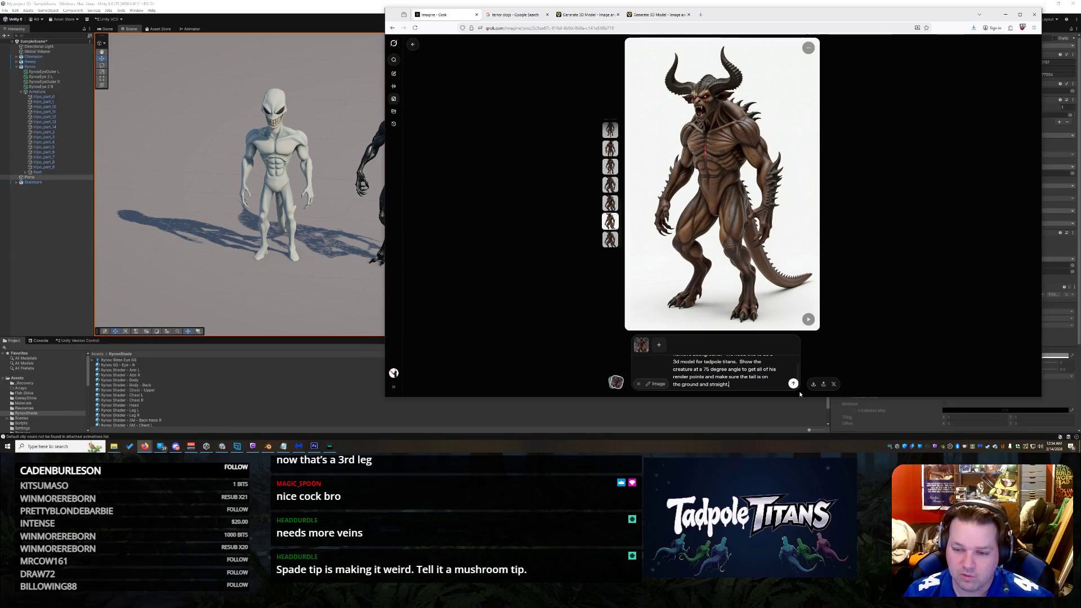
pyautogui.write(' with black spik')
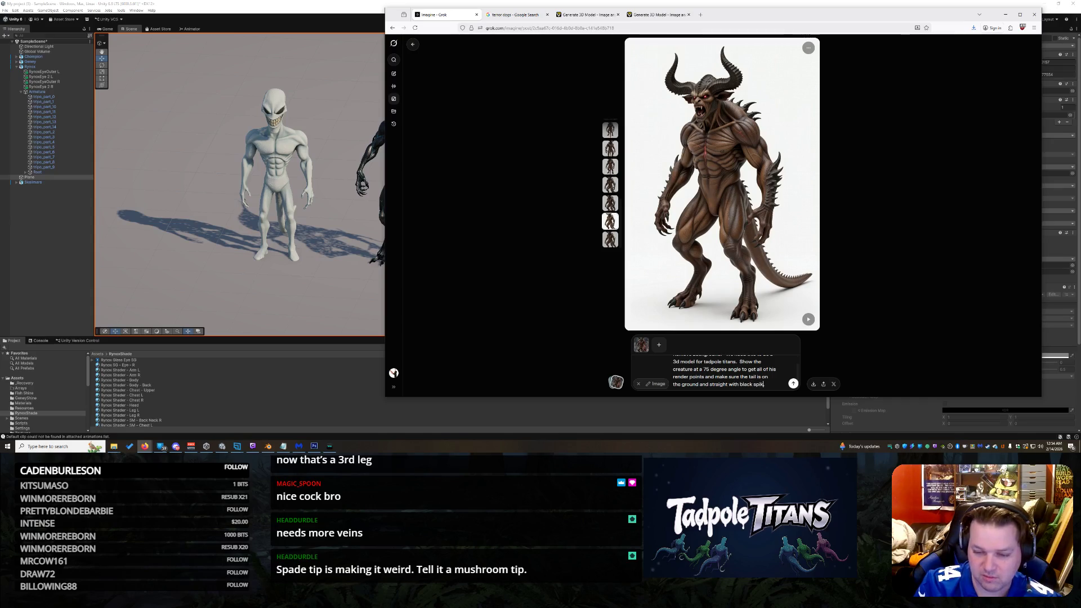
pyautogui.press('Return')
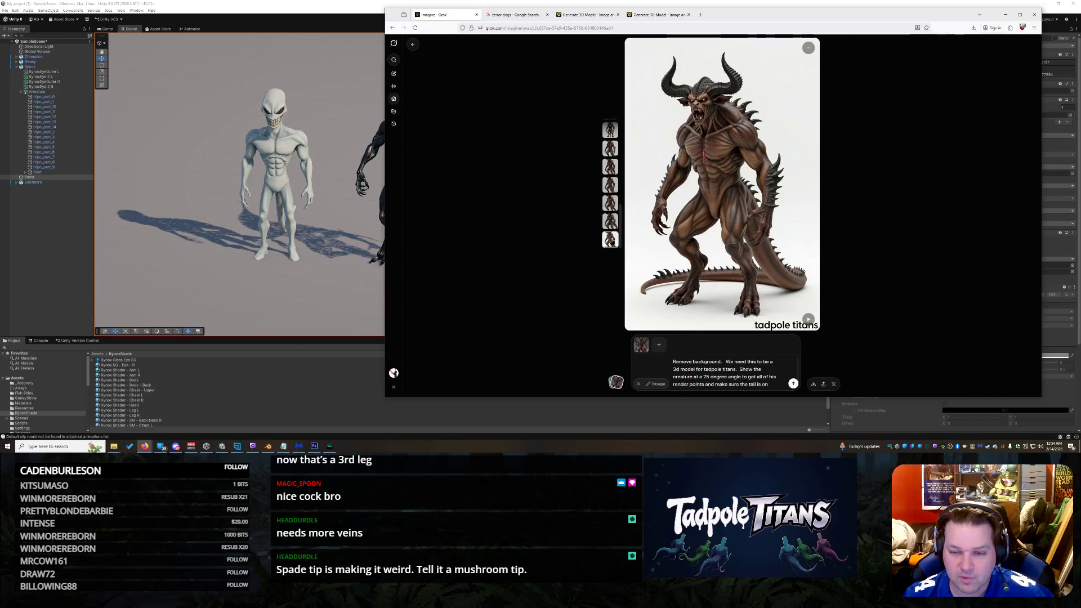
# Step: Reword the tail request to 'on the ground, straight and fully visible with no curvature' and generate
pyautogui.click(610, 221)
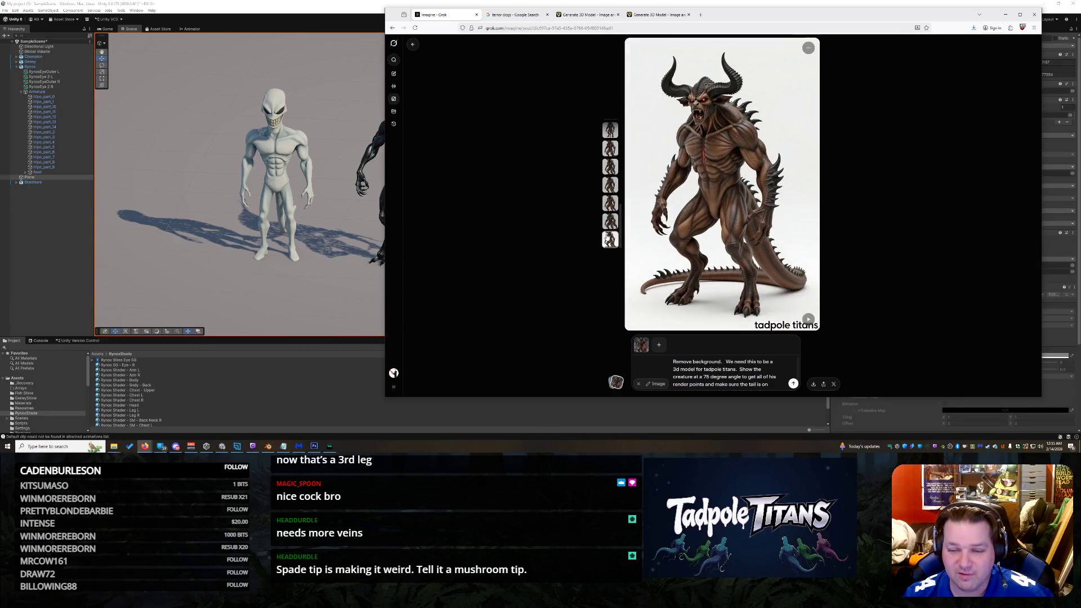
pyautogui.scroll(-1, 793, 383)
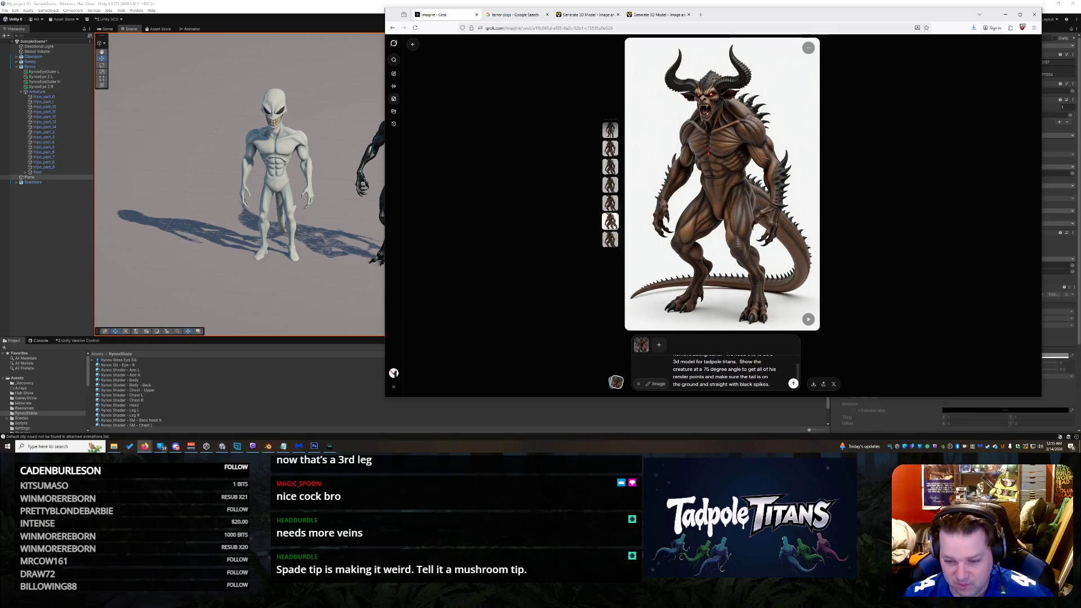
pyautogui.moveTo(770, 385); pyautogui.dragTo(728, 385)
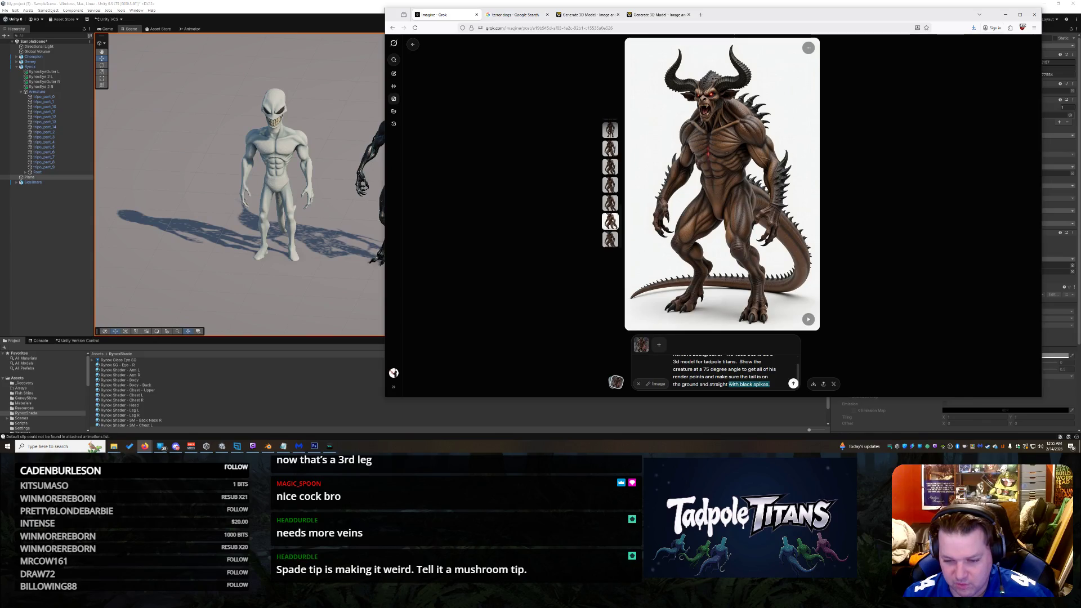
pyautogui.press('BackSpace')
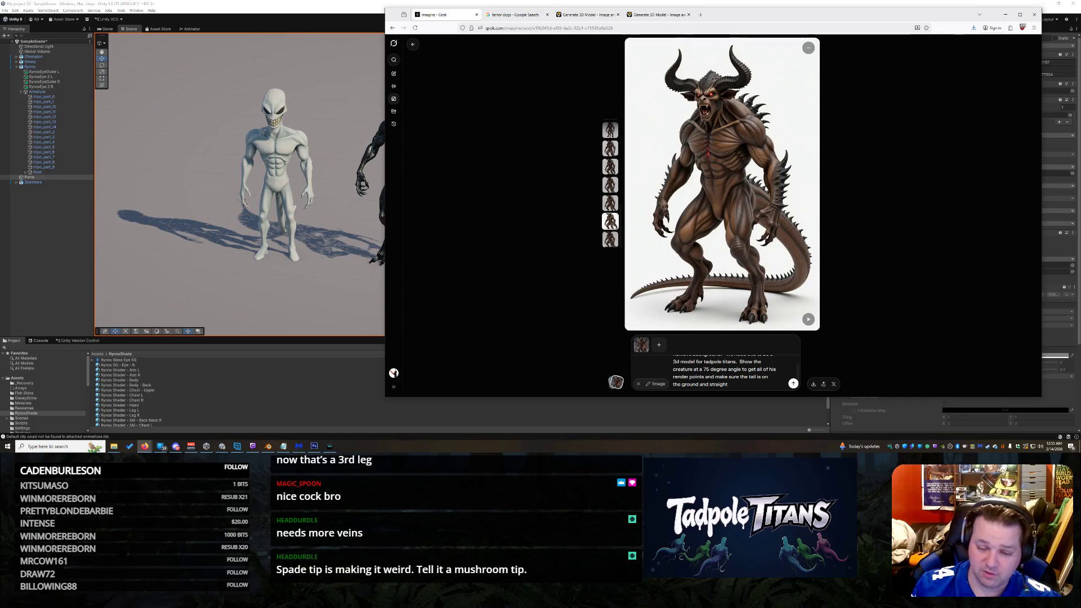
pyautogui.click(708, 384)
pyautogui.press('BackSpace')
pyautogui.press('BackSpace')
pyautogui.press('BackSpace')
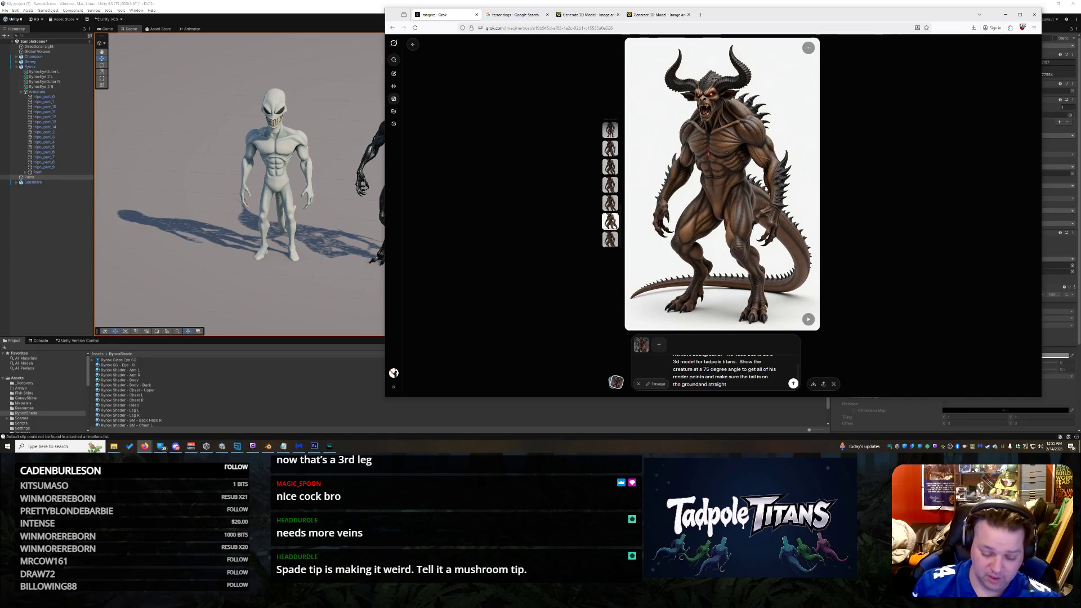
pyautogui.write(', an')
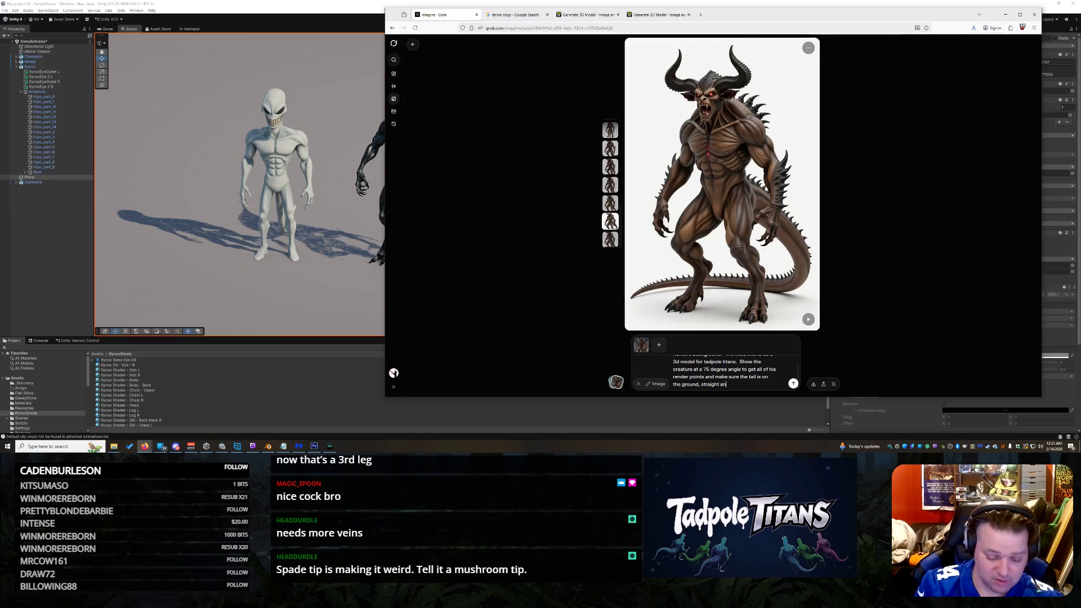
pyautogui.write('ble.')
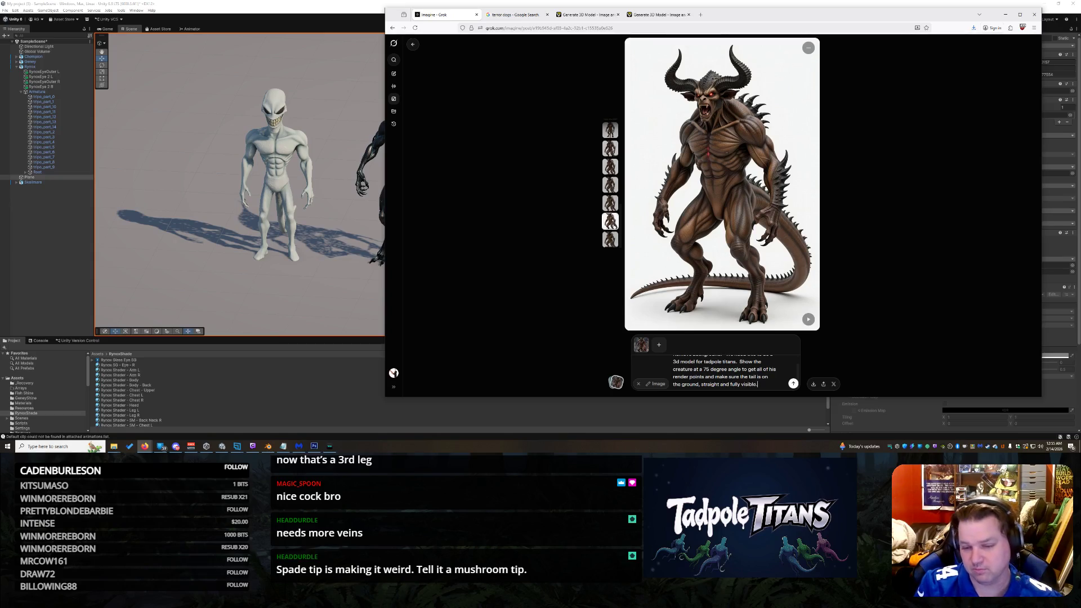
pyautogui.write(' W')
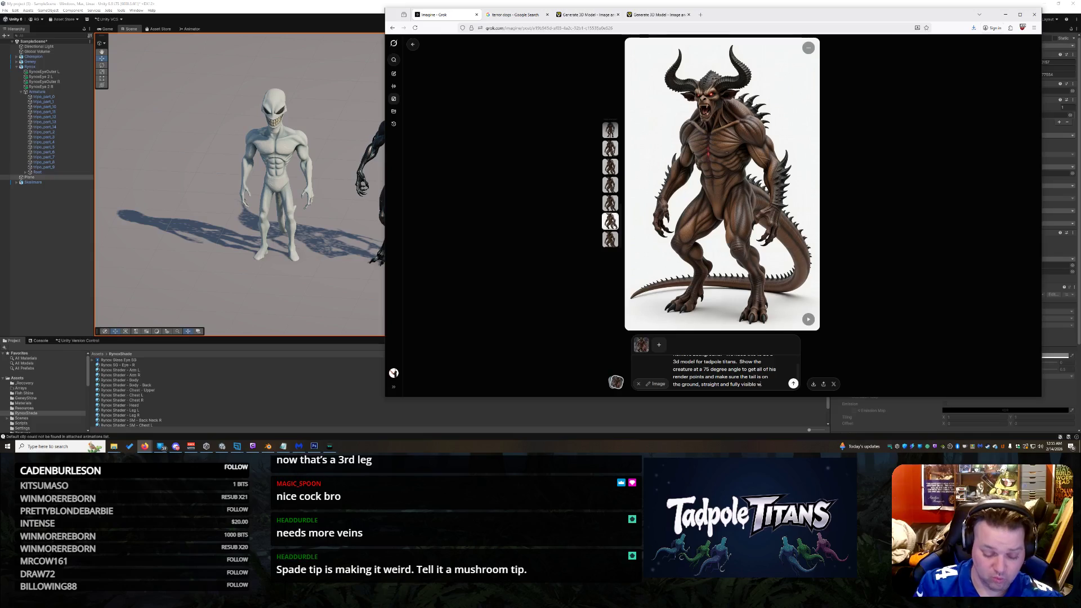
pyautogui.write('ith no curvu')
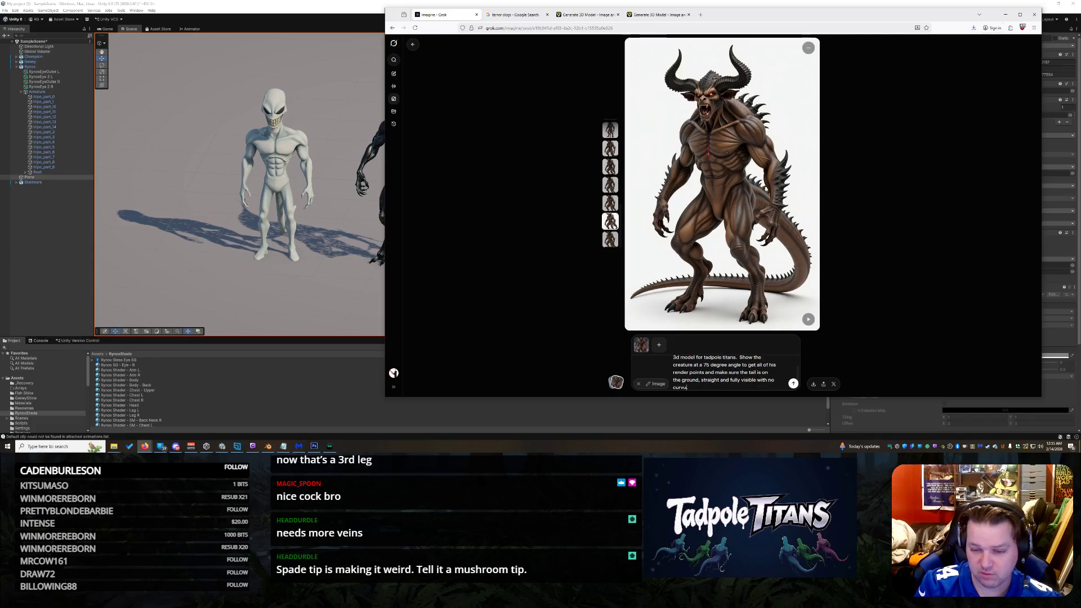
pyautogui.write('ature.')
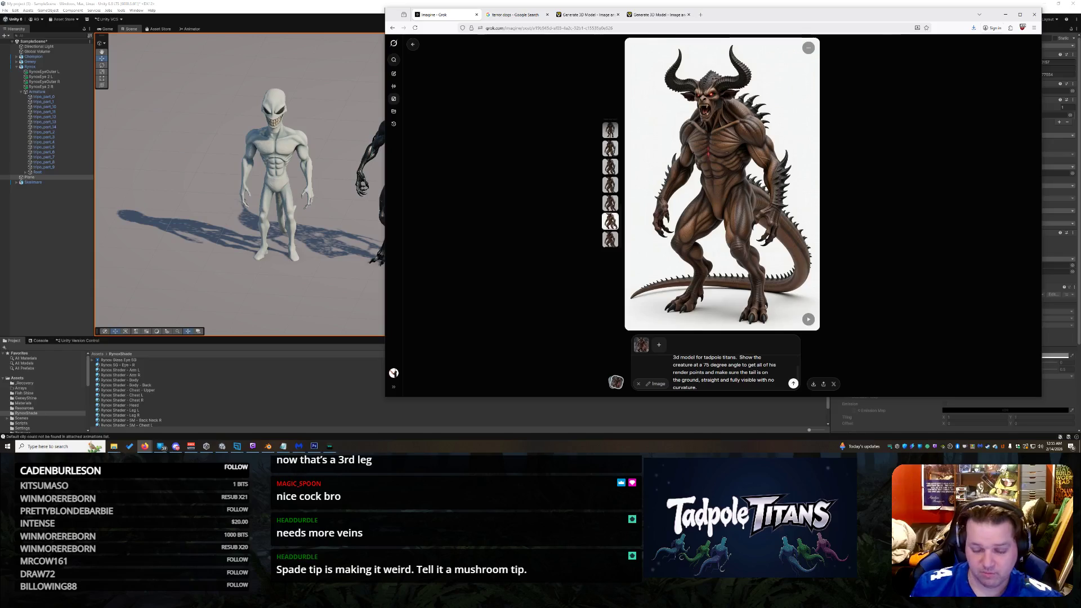
pyautogui.click(793, 384)
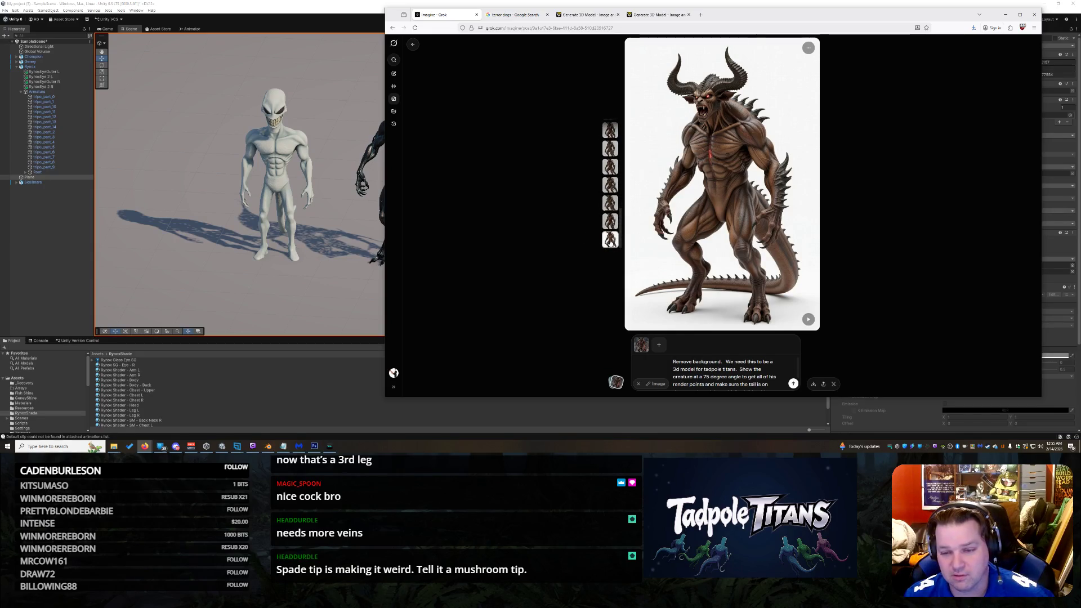
# Step: Delete the Tadpole Titans 3d model sentence from the prompt and regenerate the demon
pyautogui.click(609, 221)
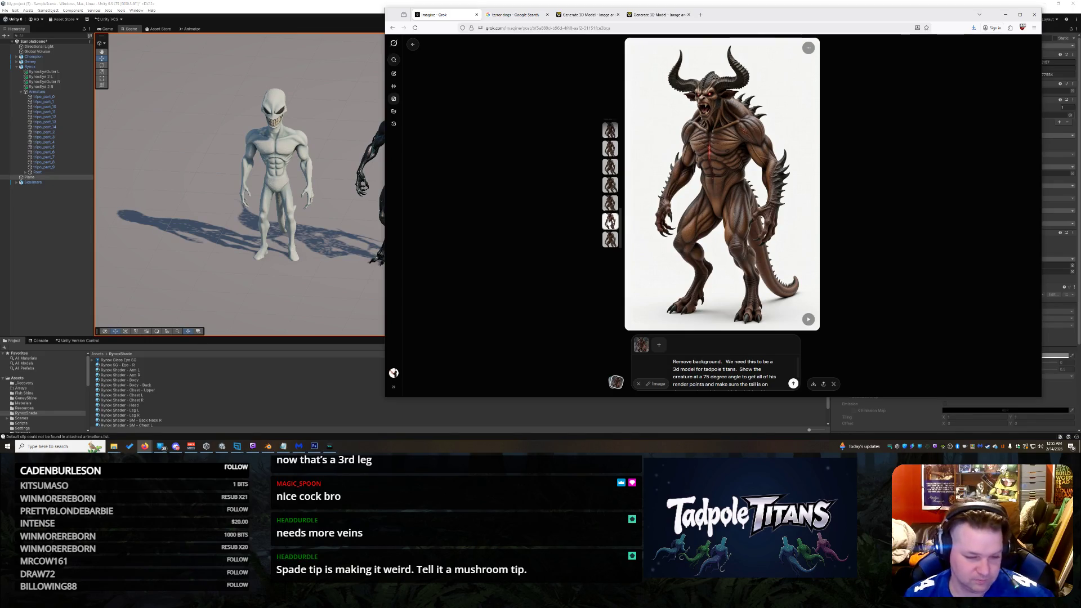
pyautogui.scroll(-1, 791, 374)
pyautogui.scroll(1, 723, 373)
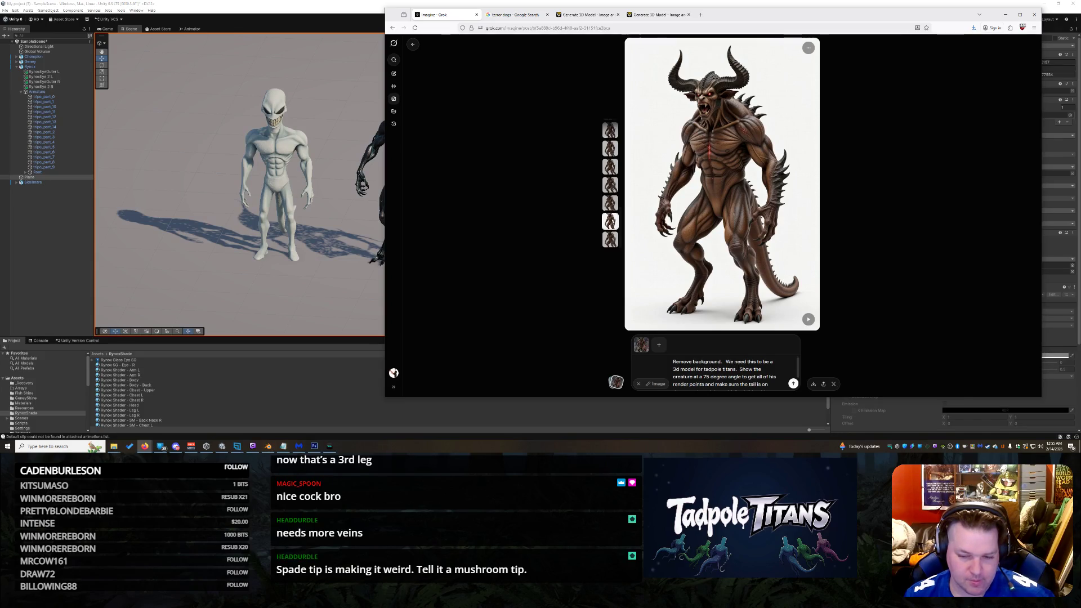
pyautogui.moveTo(737, 369); pyautogui.dragTo(726, 361)
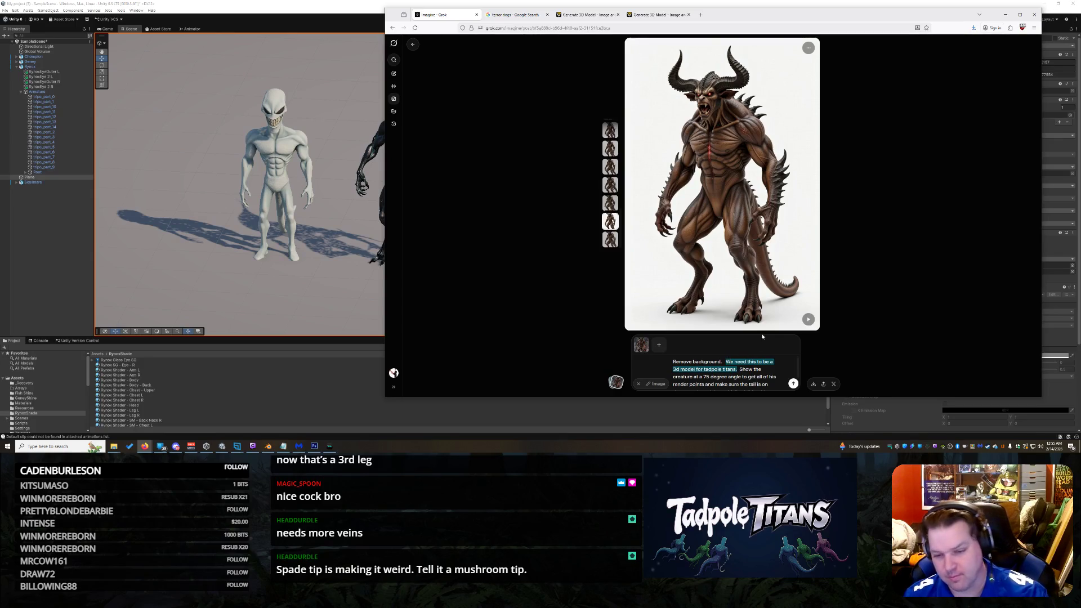
pyautogui.press('BackSpace')
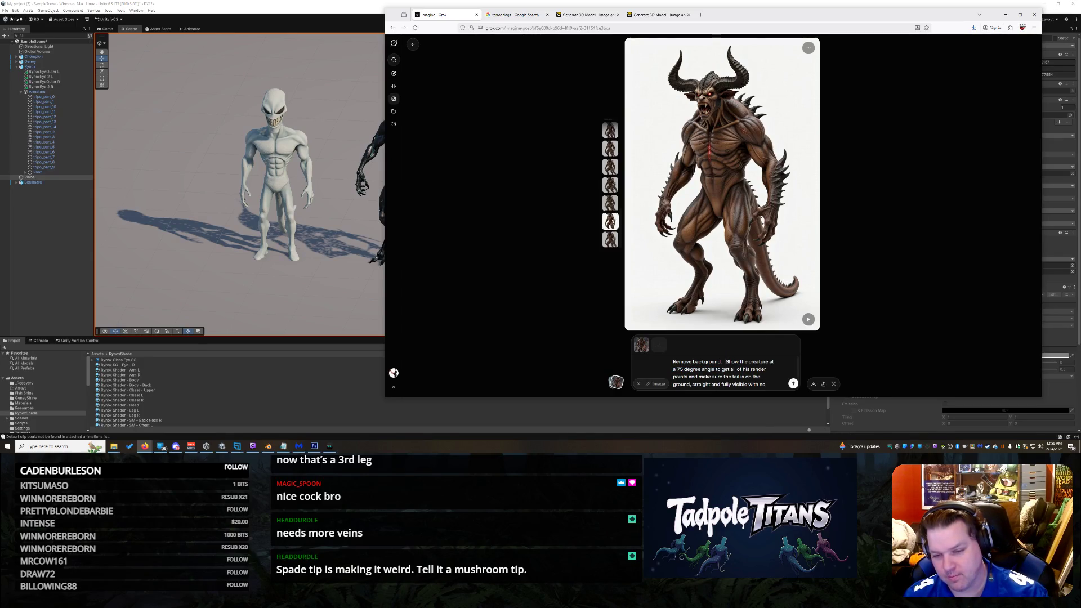
pyautogui.press('Return')
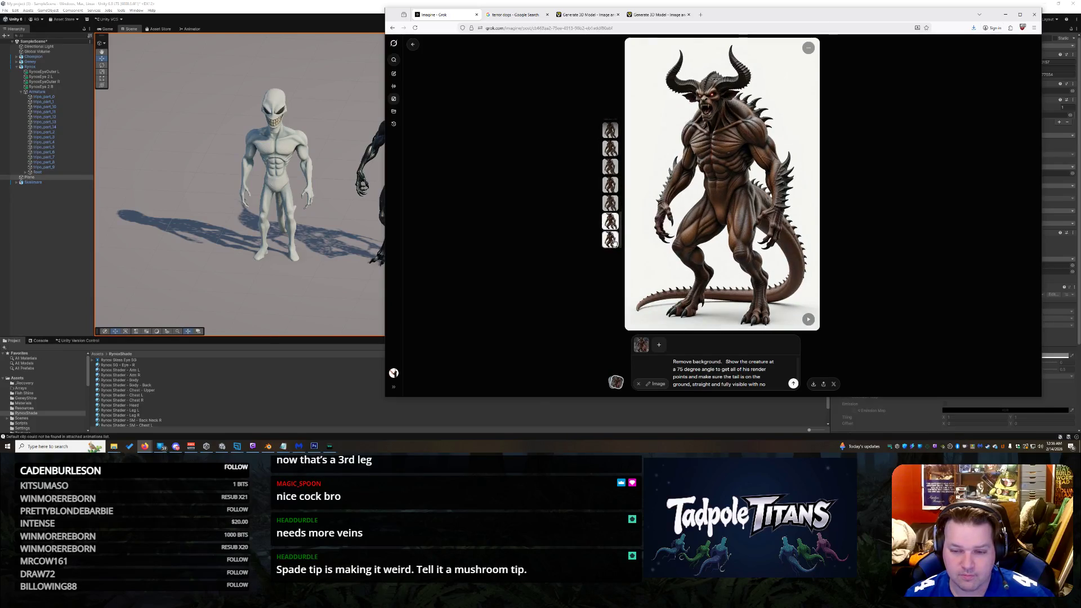
pyautogui.scroll(-1, 721, 371)
pyautogui.write('6')
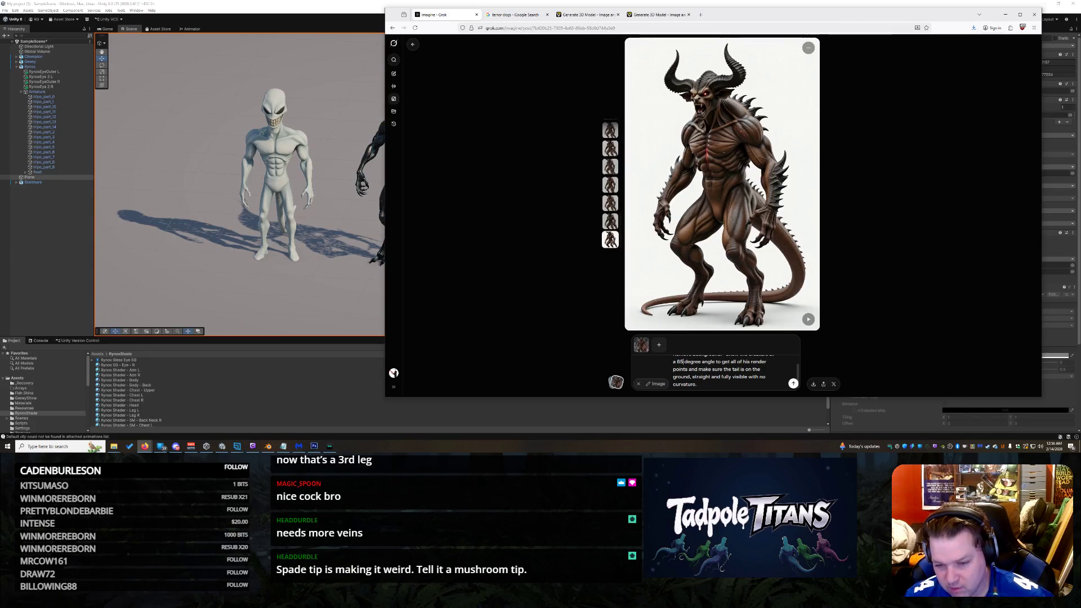
# Step: Change the tail wording to 'absolutely no curve in the tail' and generate another demon
pyautogui.click(684, 361)
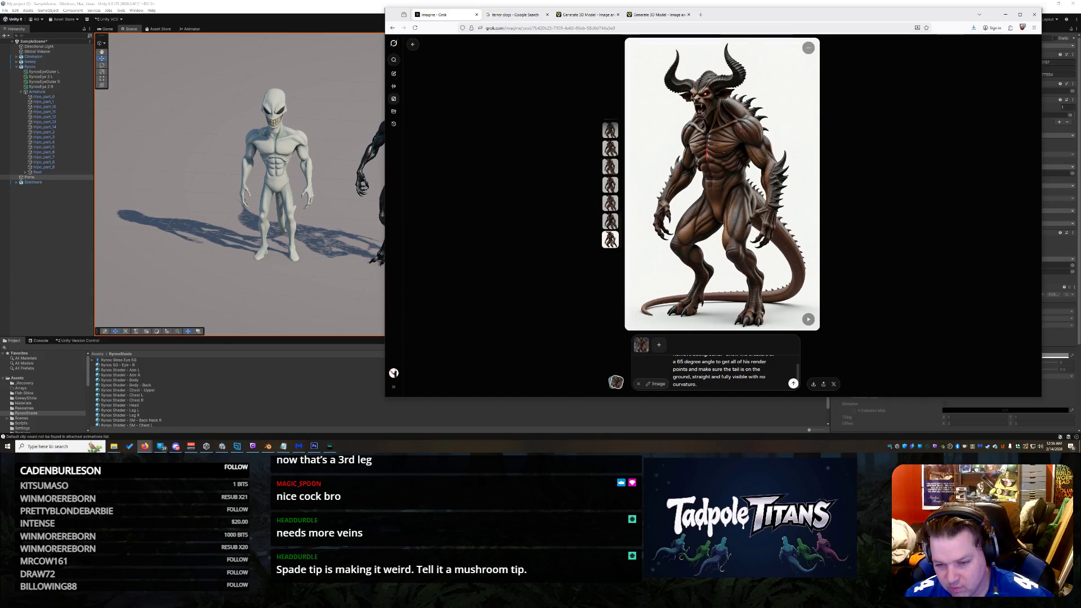
pyautogui.click(761, 377)
pyautogui.write('absolutely no')
pyautogui.click(729, 384)
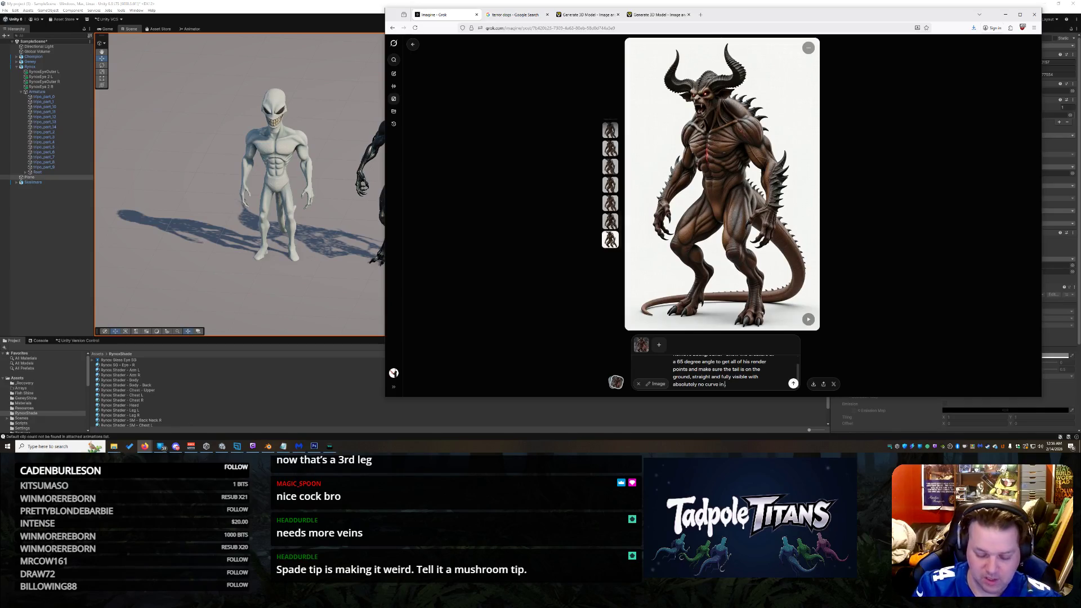
pyautogui.write('ail')
pyautogui.press('Return')
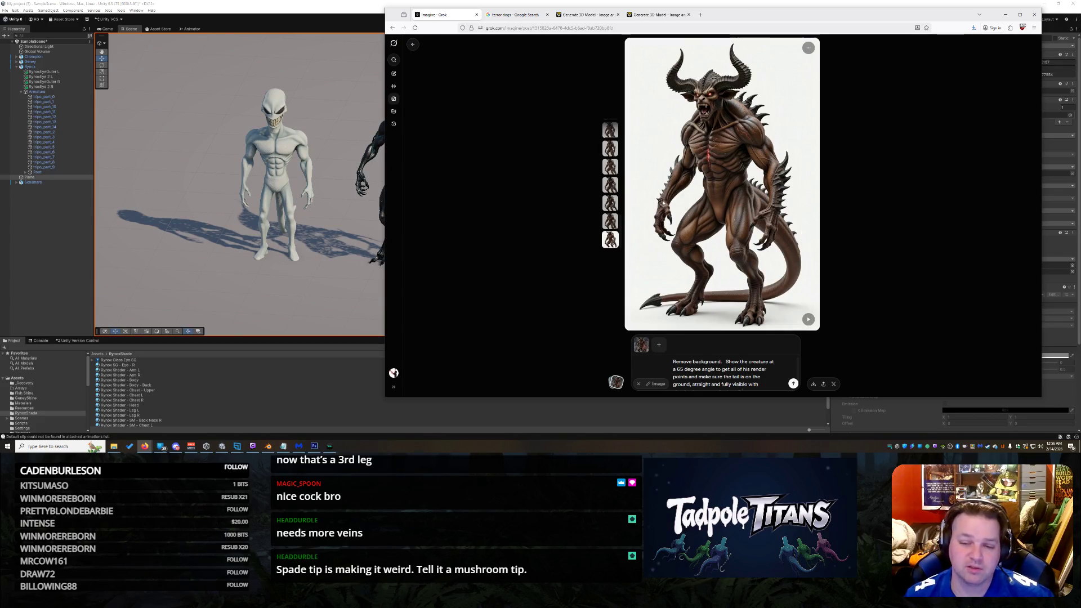
# Step: Browse the earlier variants and settle on the demon whose tail rests on the ground
pyautogui.click(614, 222)
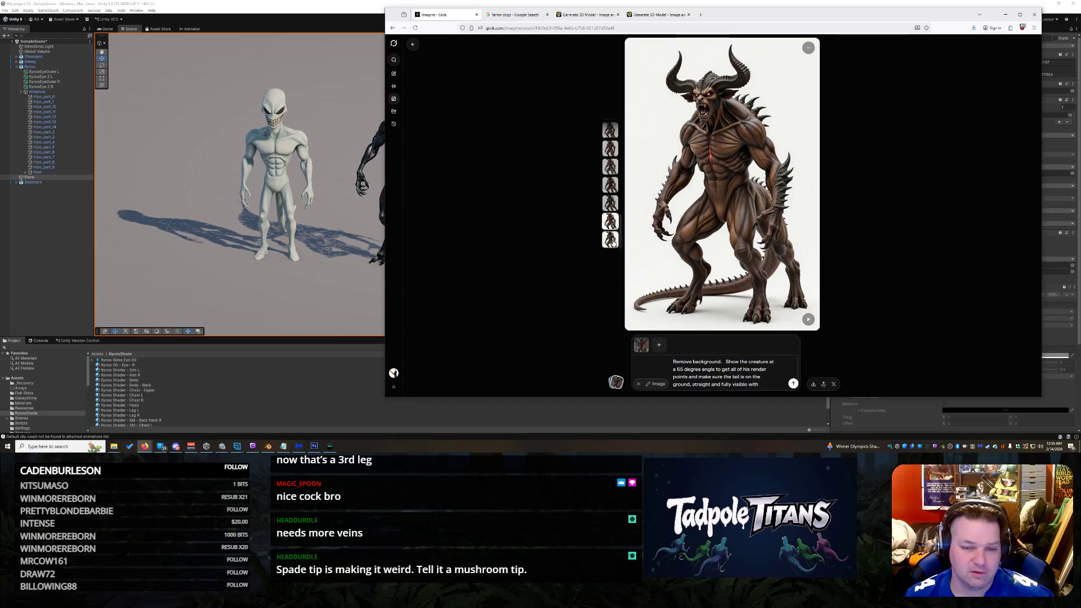
pyautogui.click(610, 247)
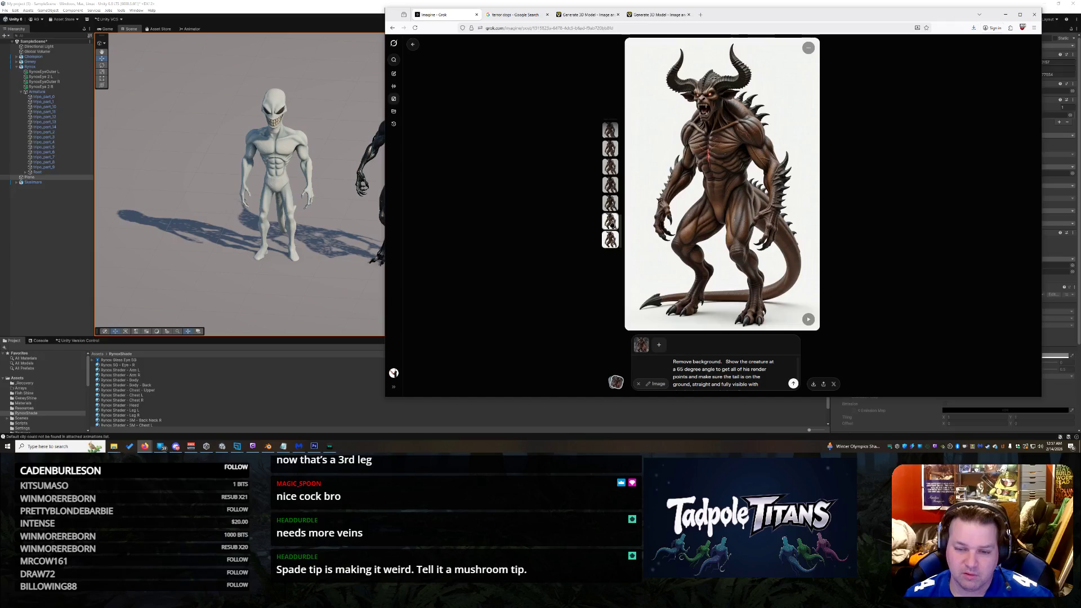
pyautogui.scroll(2, 696, 215)
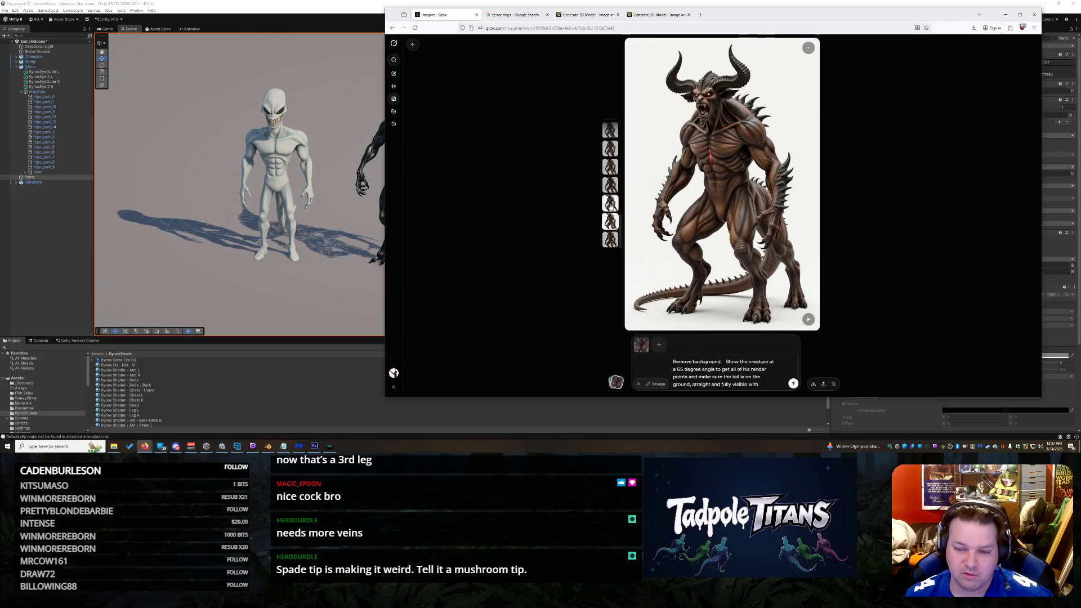
pyautogui.click(610, 184)
pyautogui.click(614, 165)
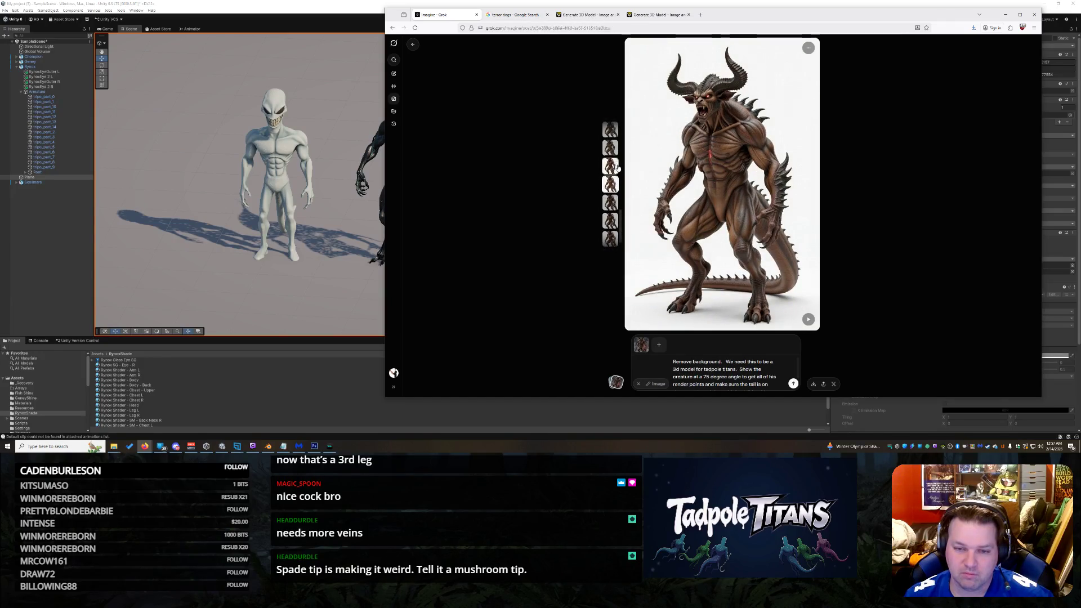
# Step: Save the chosen demon render to Downloads under the Try 1 file name, with 1 changed to 2
pyautogui.rightClick(712, 140)
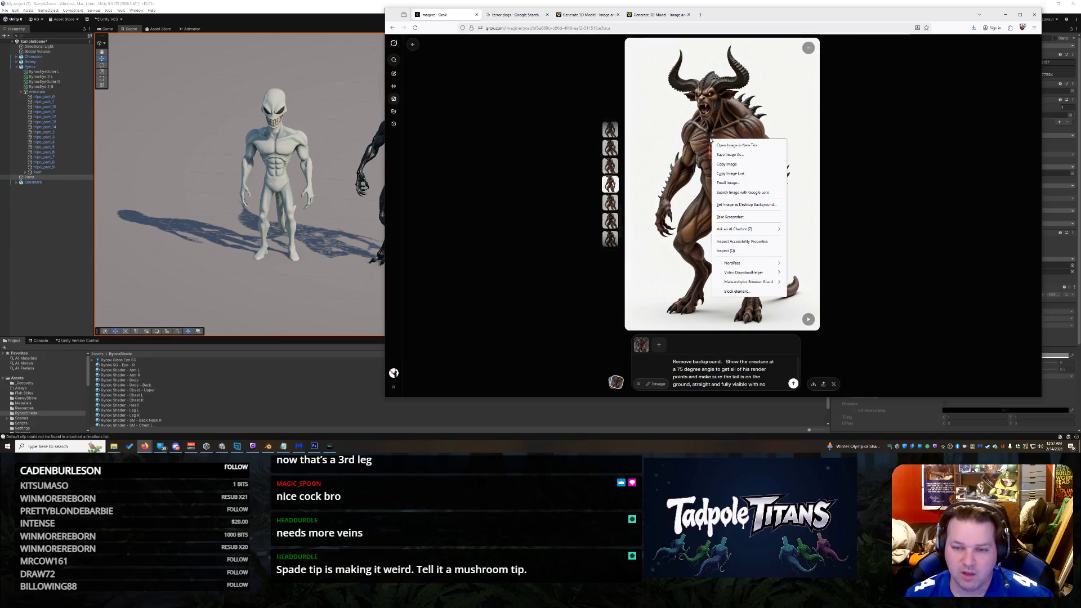
pyautogui.press('Escape')
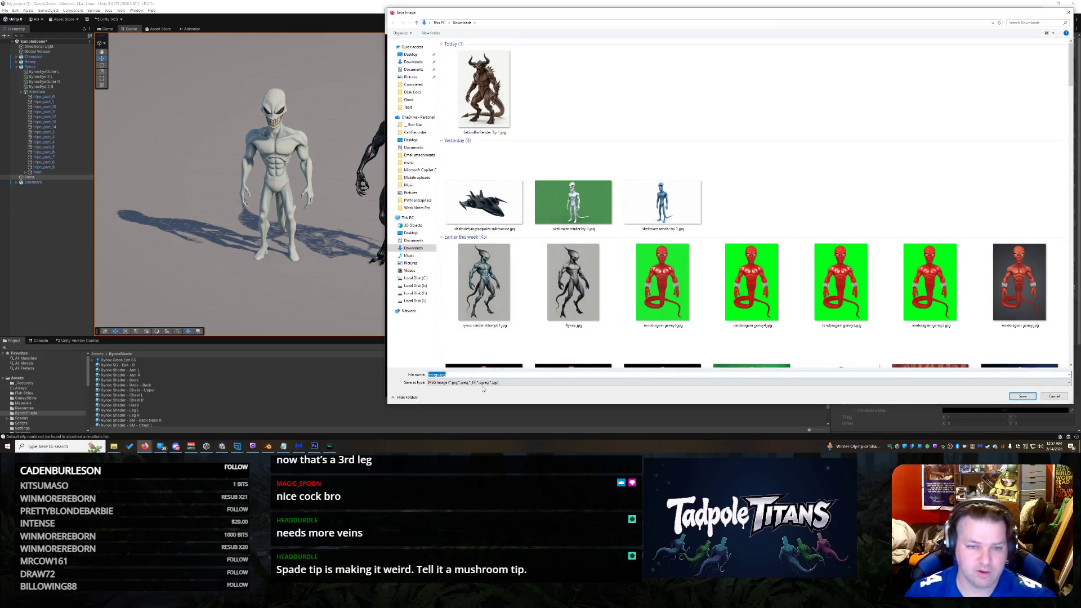
pyautogui.click(484, 90)
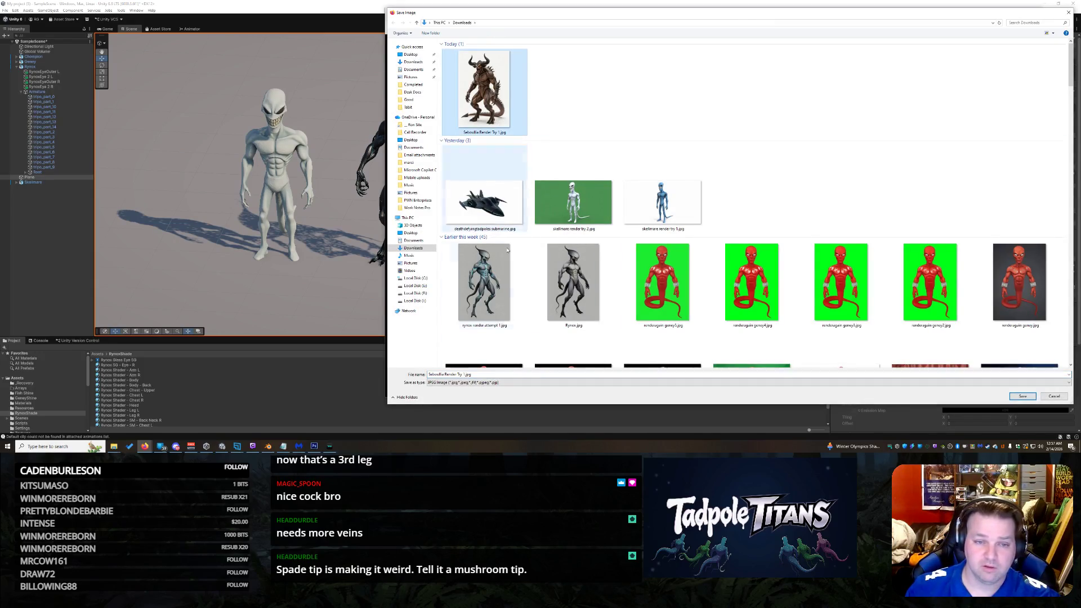
pyautogui.click(464, 374)
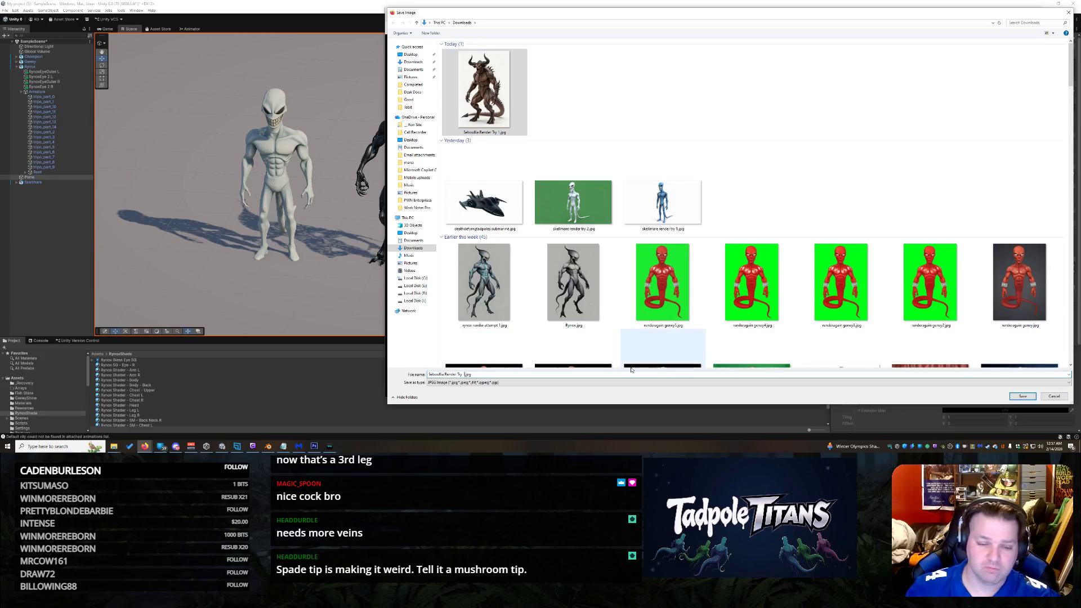
pyautogui.press('BackSpace')
pyautogui.write('2')
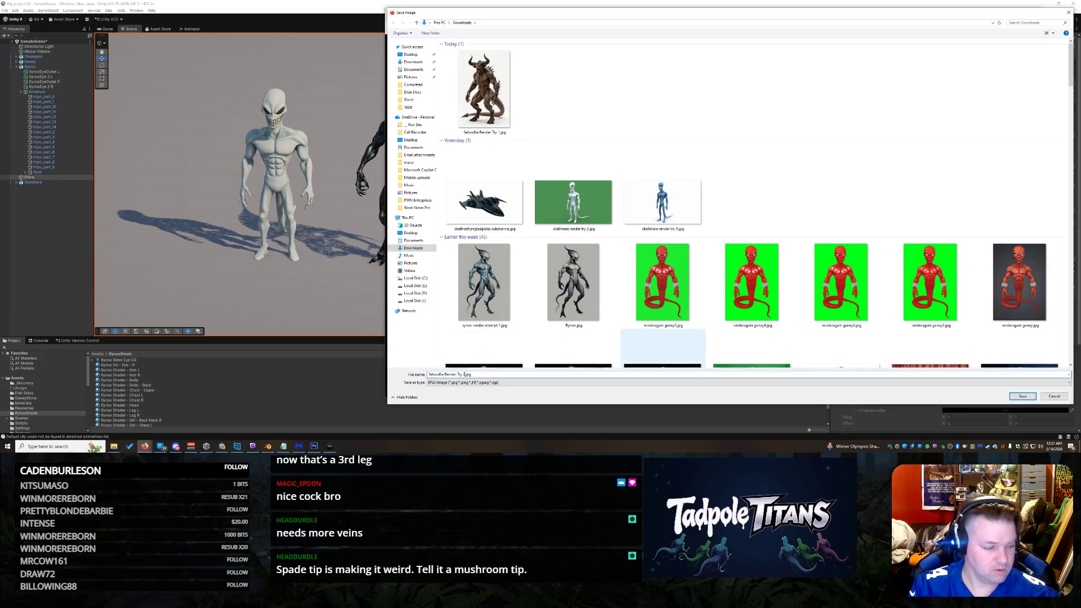
pyautogui.press('Return')
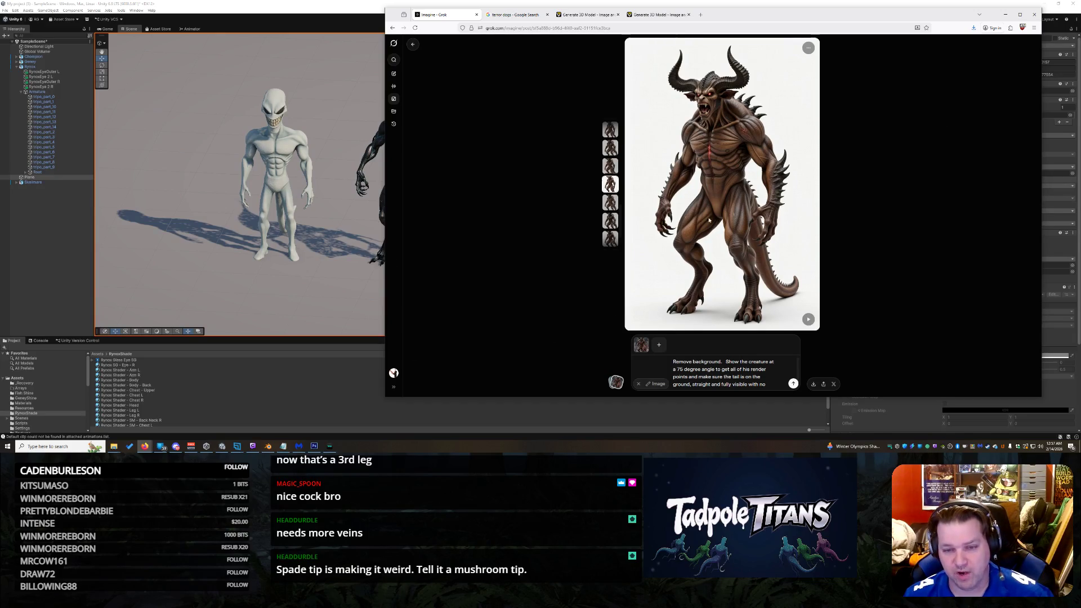
pyautogui.click(601, 16)
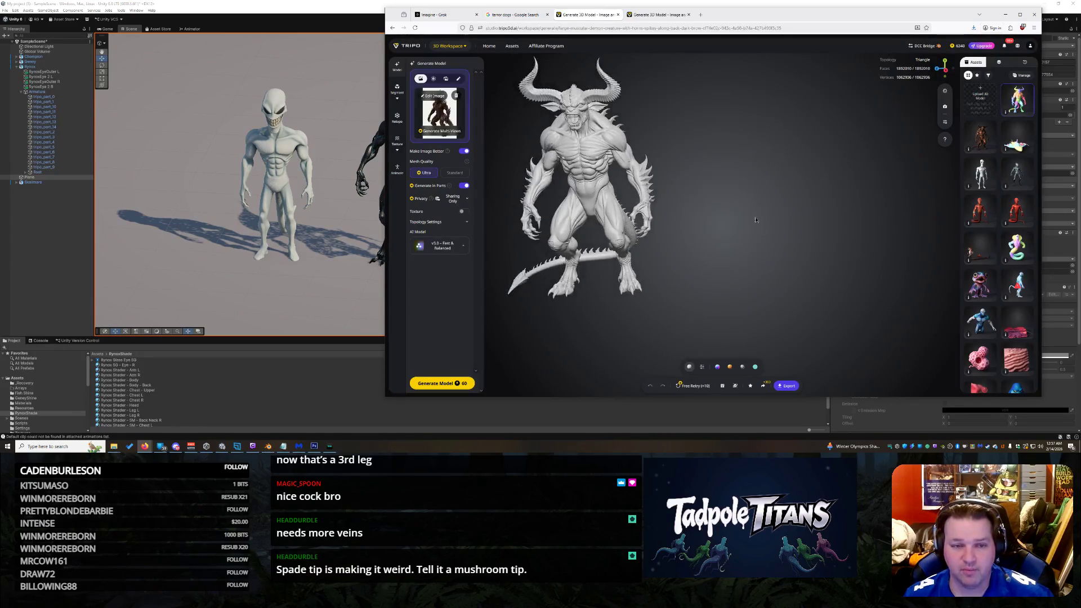
# Step: Delete the old demon model and the next asset from Tripo's asset list
pyautogui.click(434, 96)
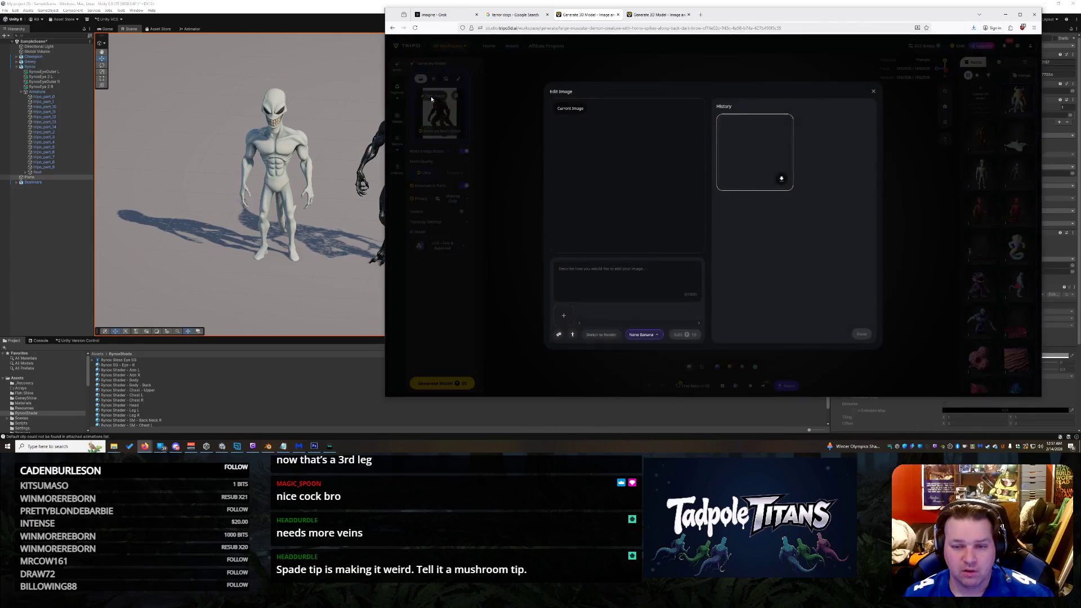
pyautogui.click(874, 92)
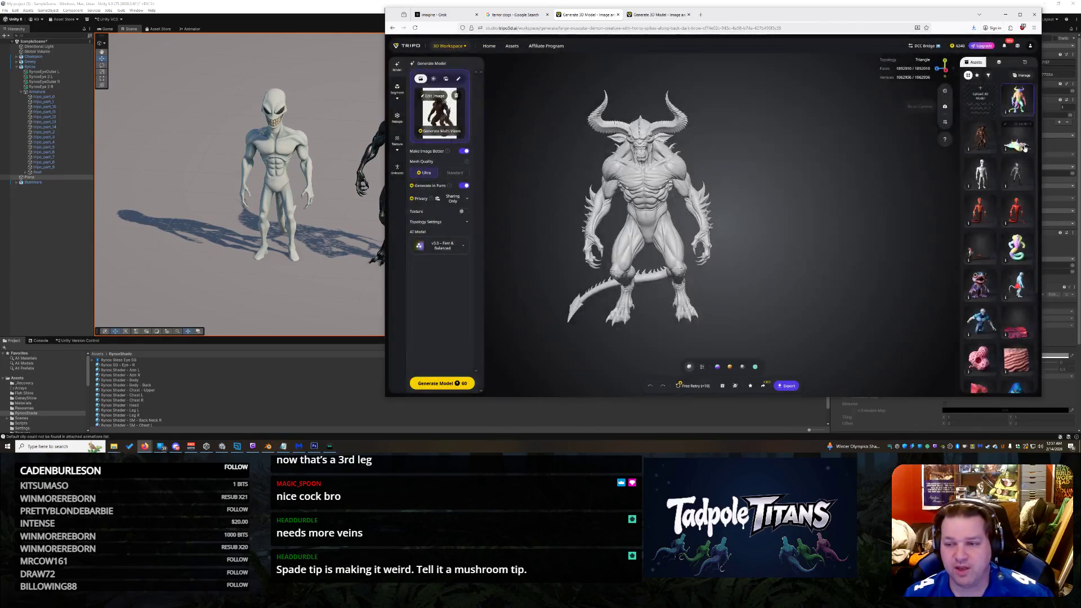
pyautogui.click(993, 149)
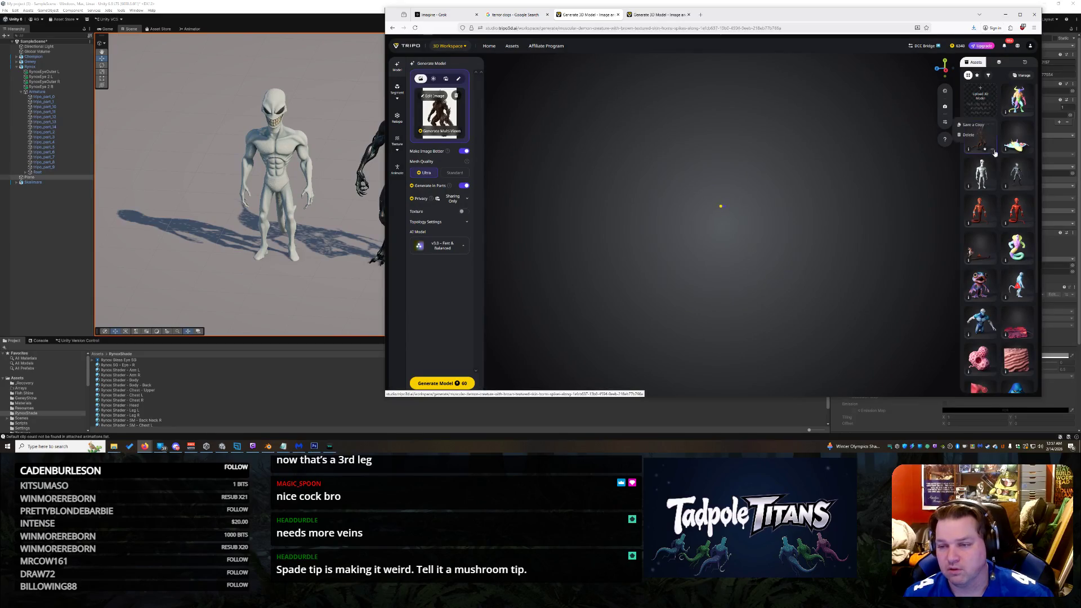
pyautogui.click(979, 138)
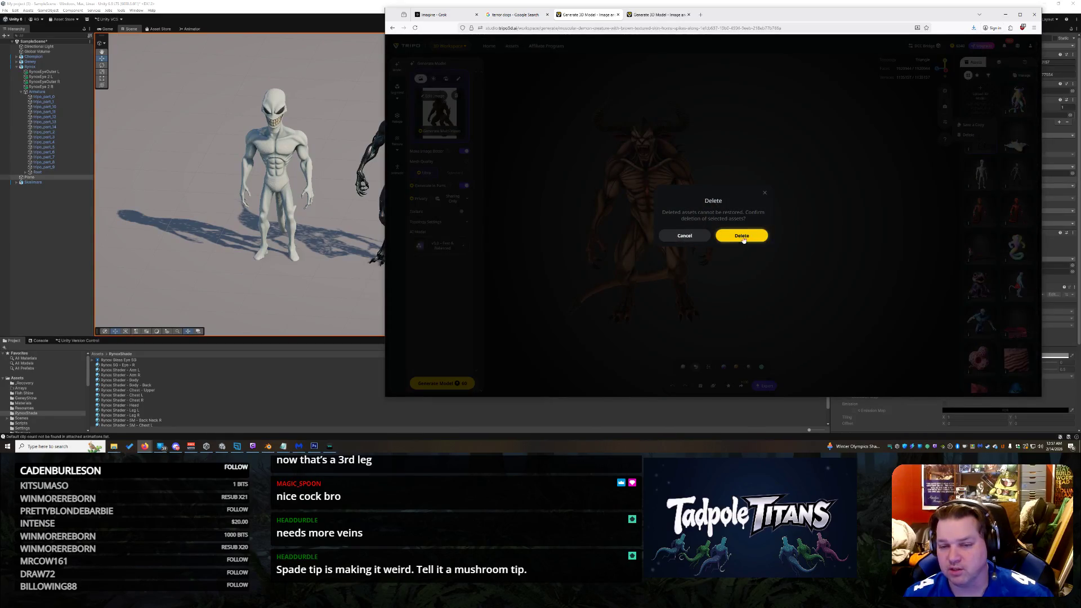
pyautogui.click(742, 234)
pyautogui.click(1026, 112)
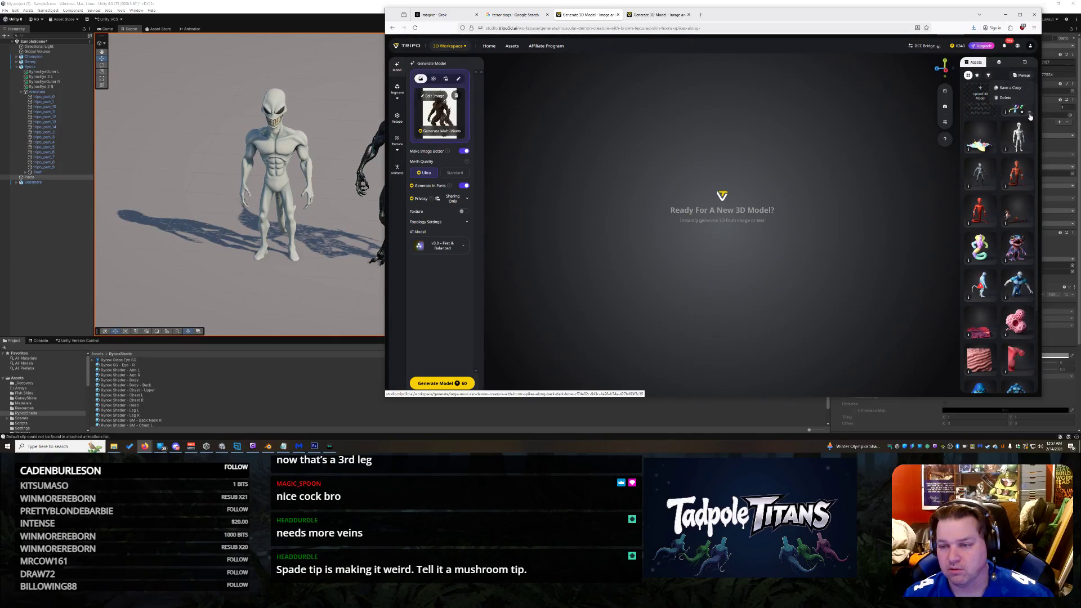
pyautogui.click(1013, 97)
pyautogui.click(742, 235)
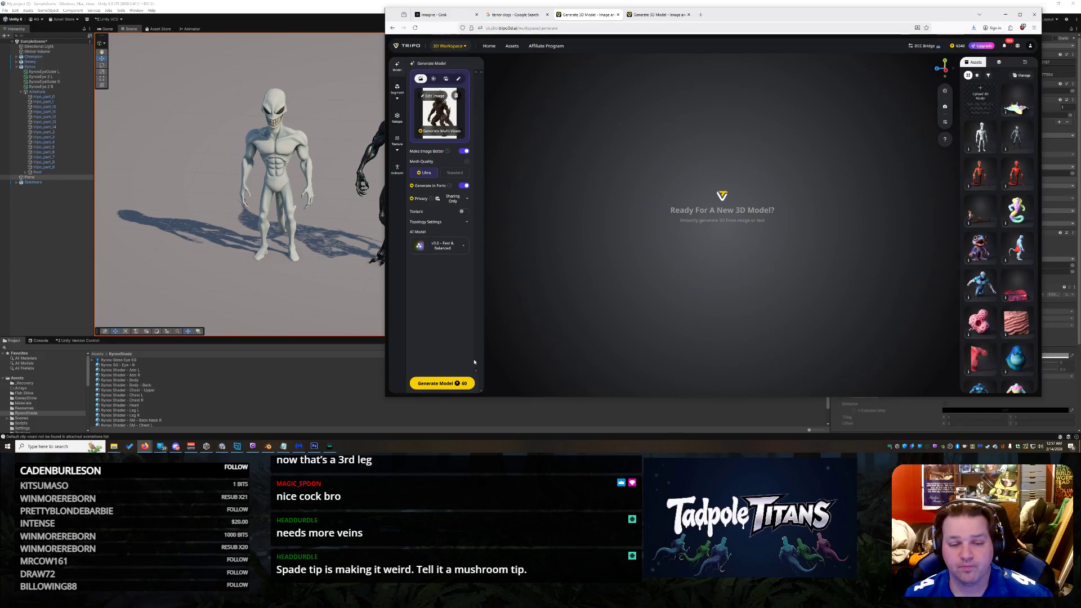
# Step: Return to Tripo's Generate Model workspace from the generation-mode list
pyautogui.click(459, 49)
pyautogui.click(483, 50)
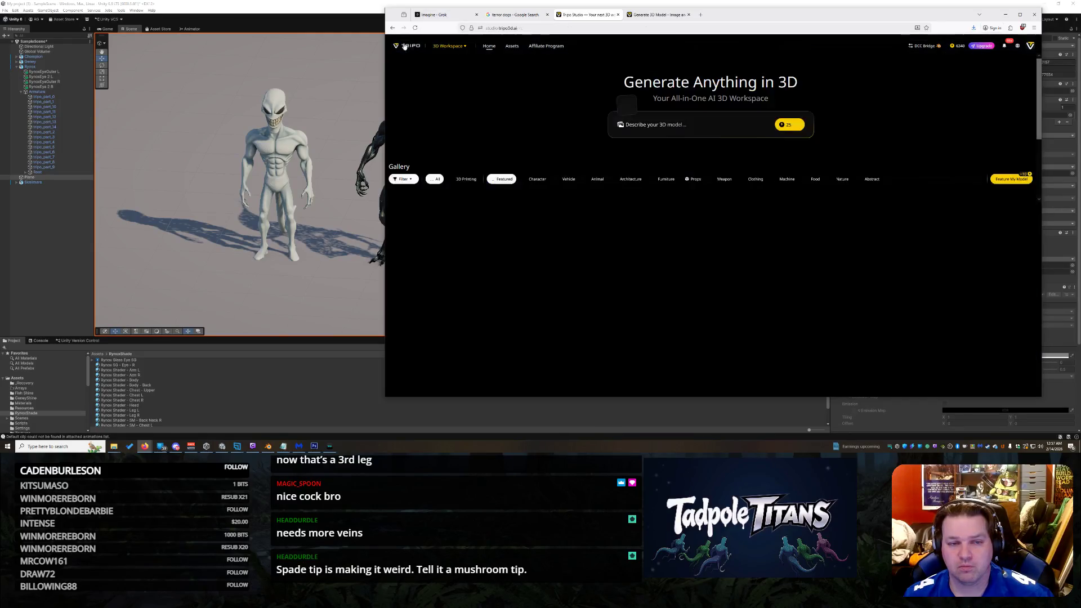
pyautogui.click(449, 46)
pyautogui.click(448, 64)
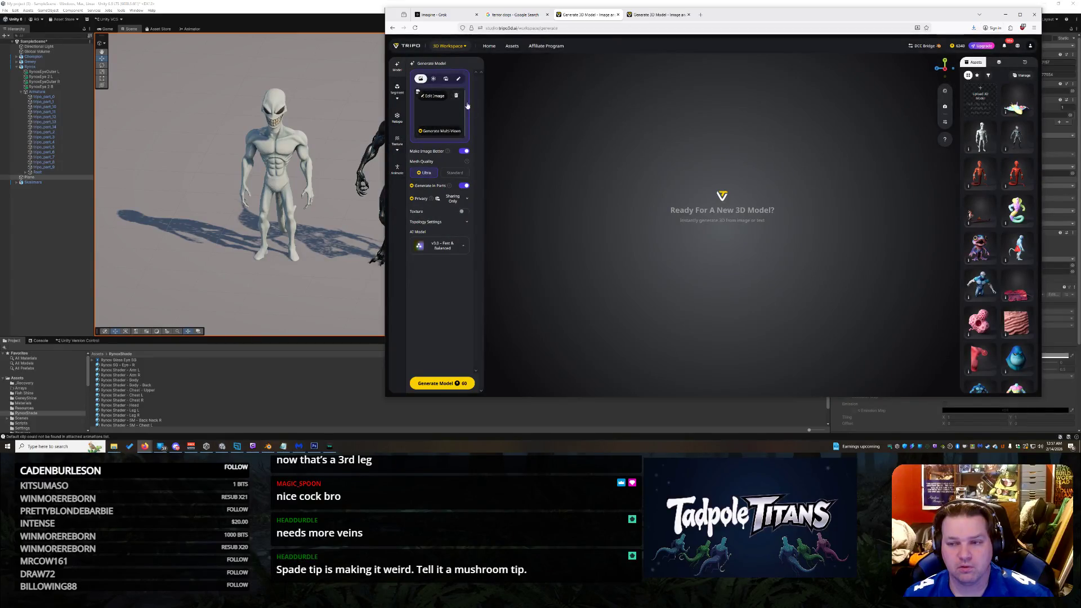
# Step: Replace the uploaded reference with the second demon render from Downloads
pyautogui.click(446, 115)
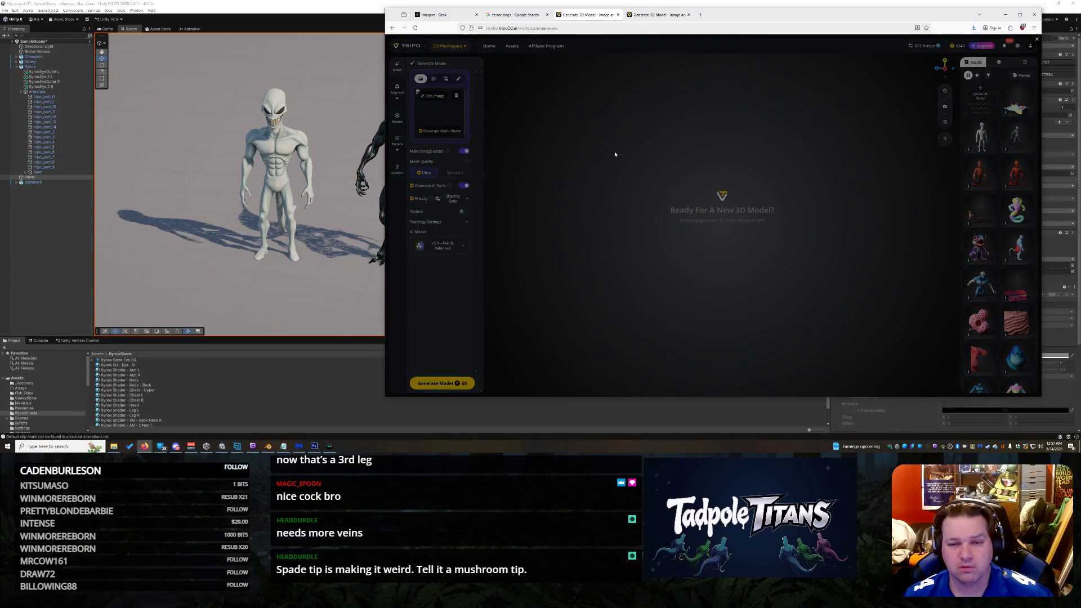
pyautogui.click(490, 139)
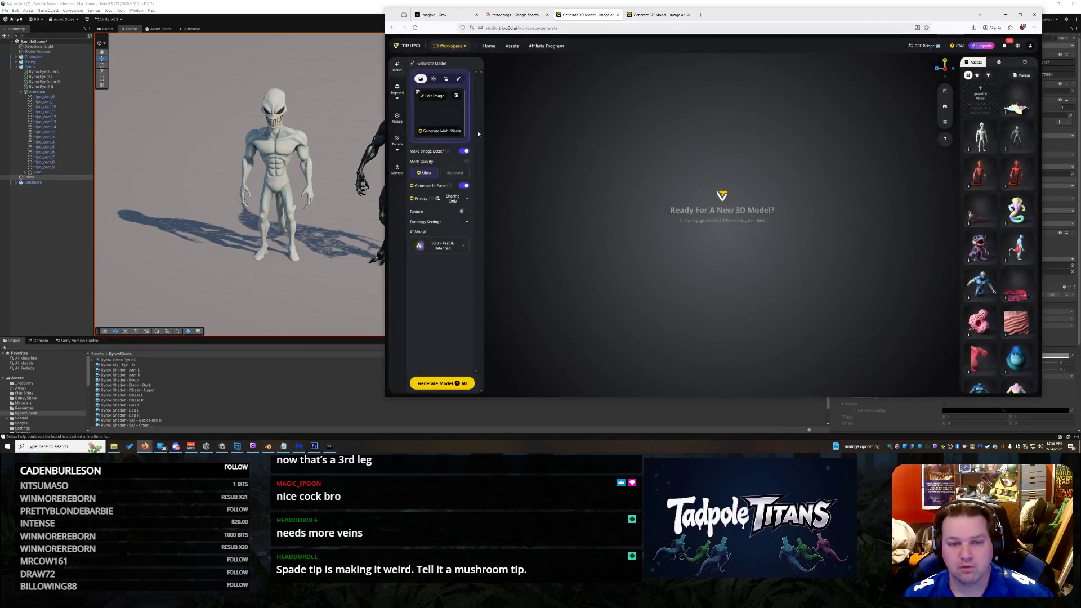
pyautogui.click(457, 95)
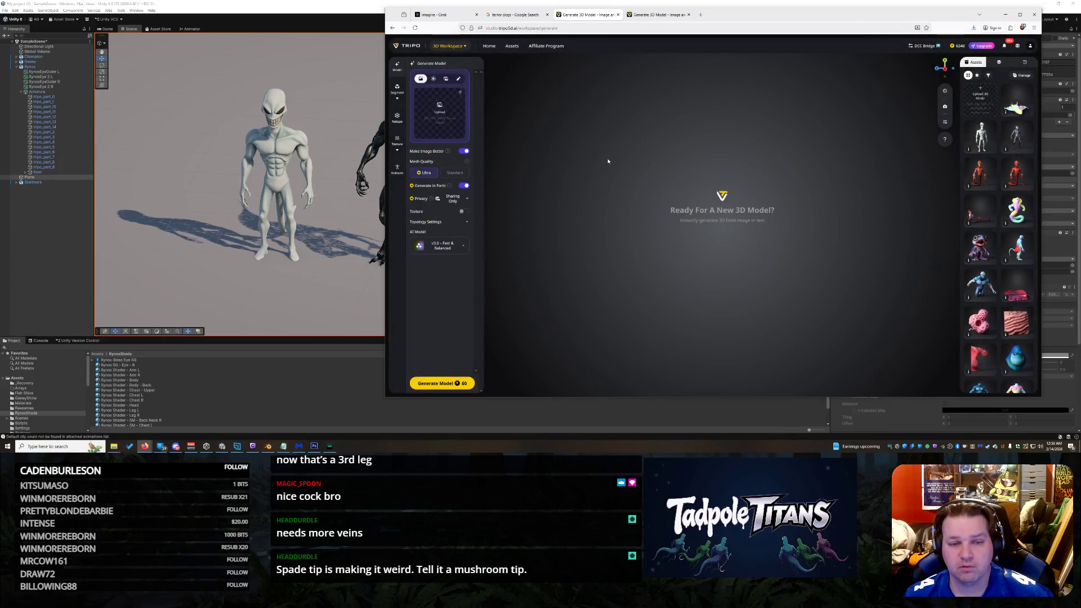
pyautogui.click(458, 125)
pyautogui.click(487, 86)
pyautogui.doubleClick(487, 86)
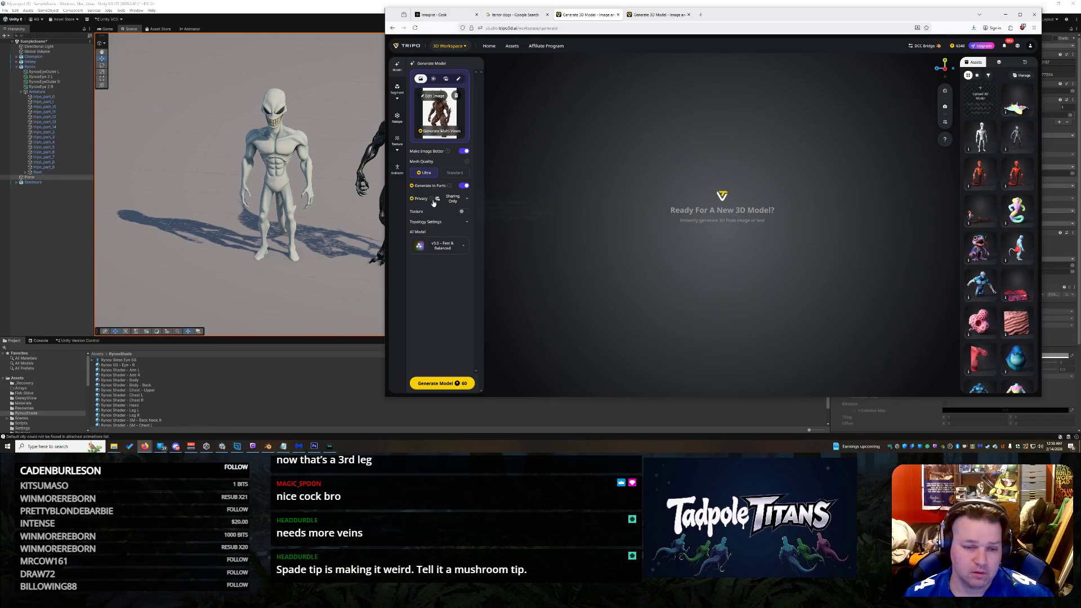
# Step: Set the model's privacy to Private and start generating the horned creature
pyautogui.click(456, 203)
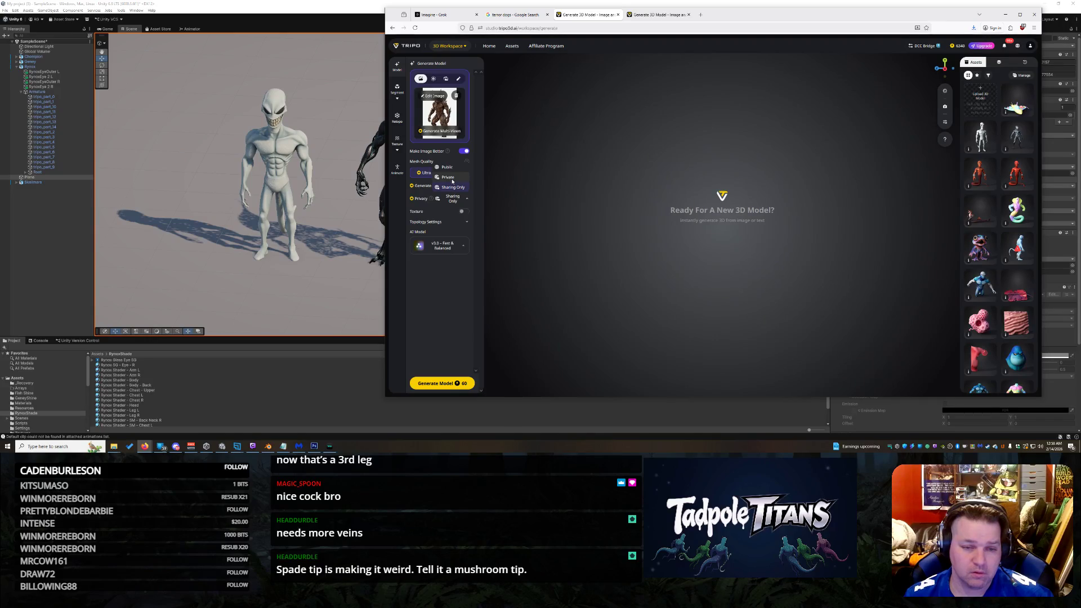
pyautogui.click(450, 178)
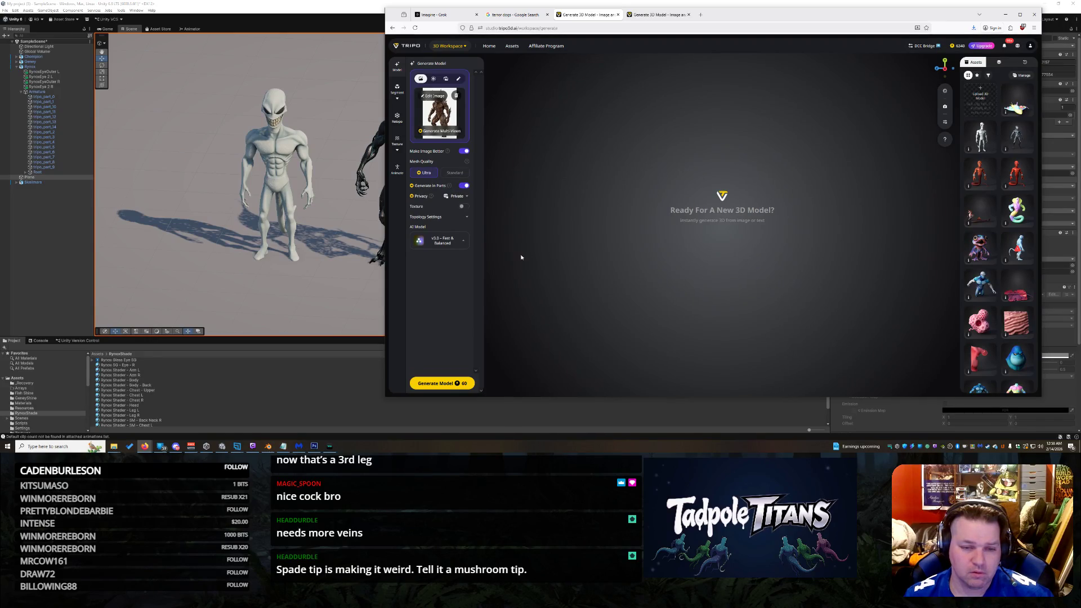
pyautogui.click(450, 384)
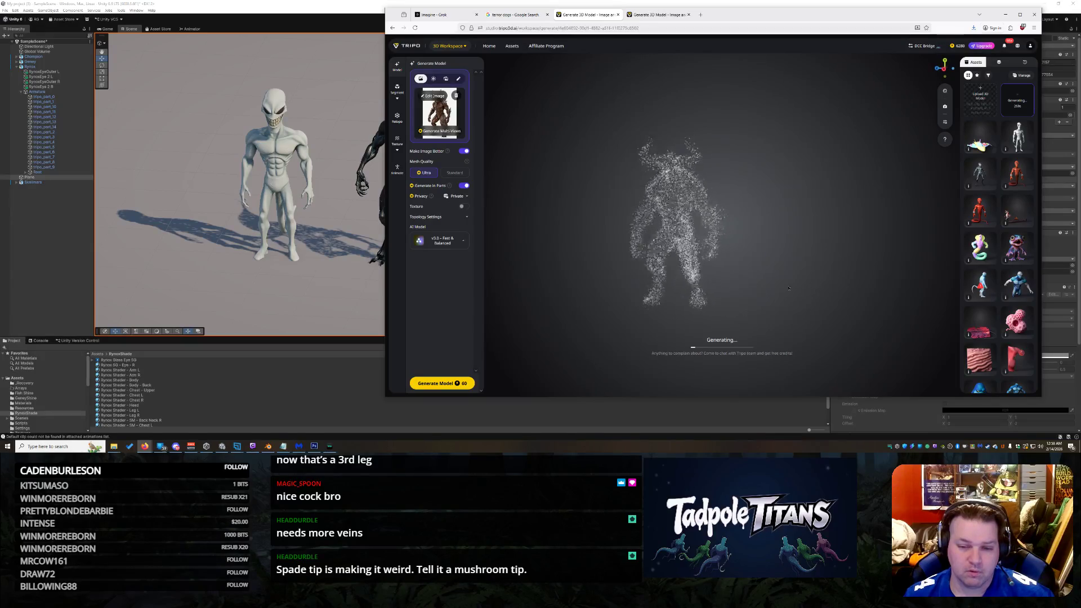
# Step: Orbit and zoom the forming horned-creature point cloud to inspect its shape
pyautogui.moveTo(816, 292); pyautogui.dragTo(742, 287)
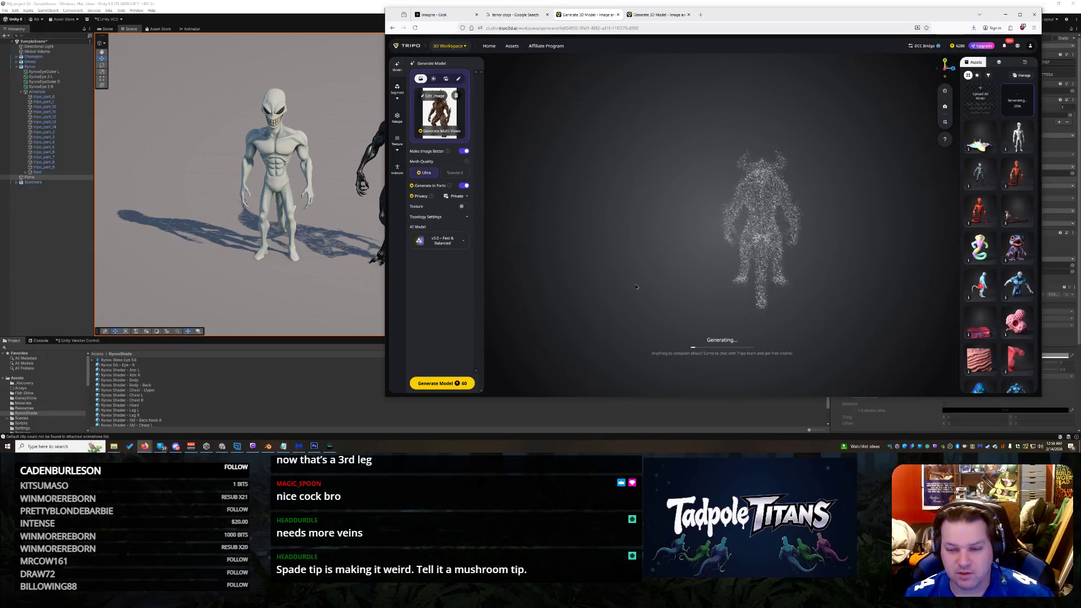
pyautogui.scroll(5, 784, 259)
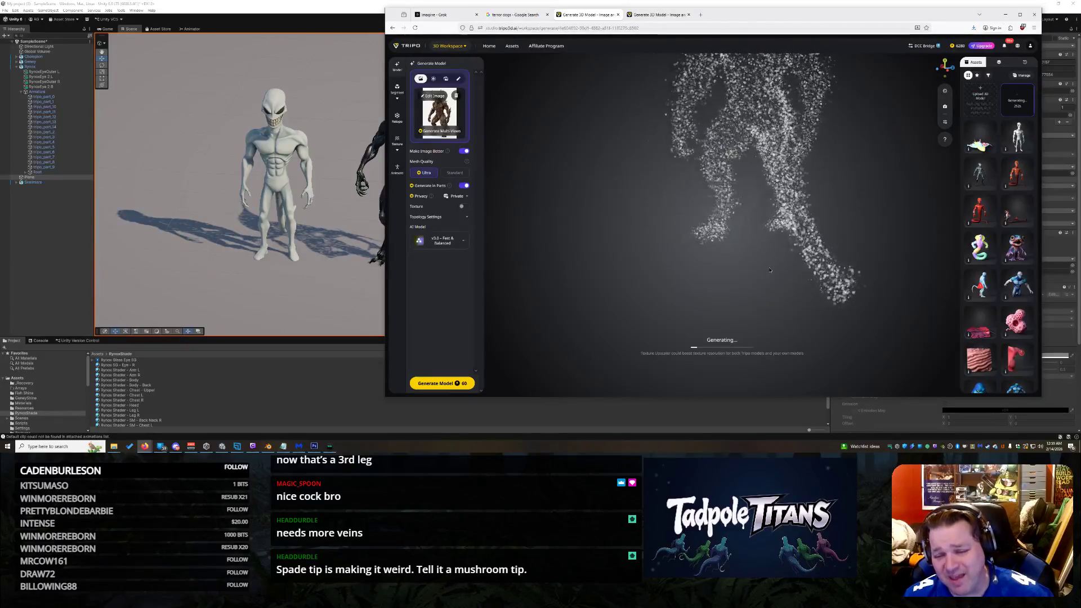
pyautogui.scroll(5, 733, 249)
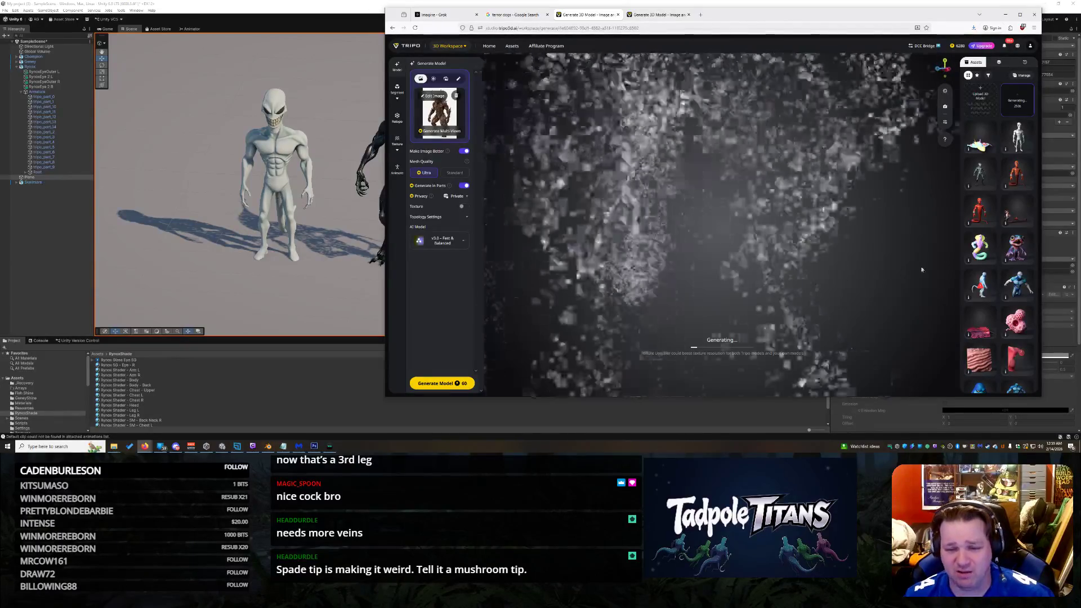
pyautogui.scroll(-5, 734, 249)
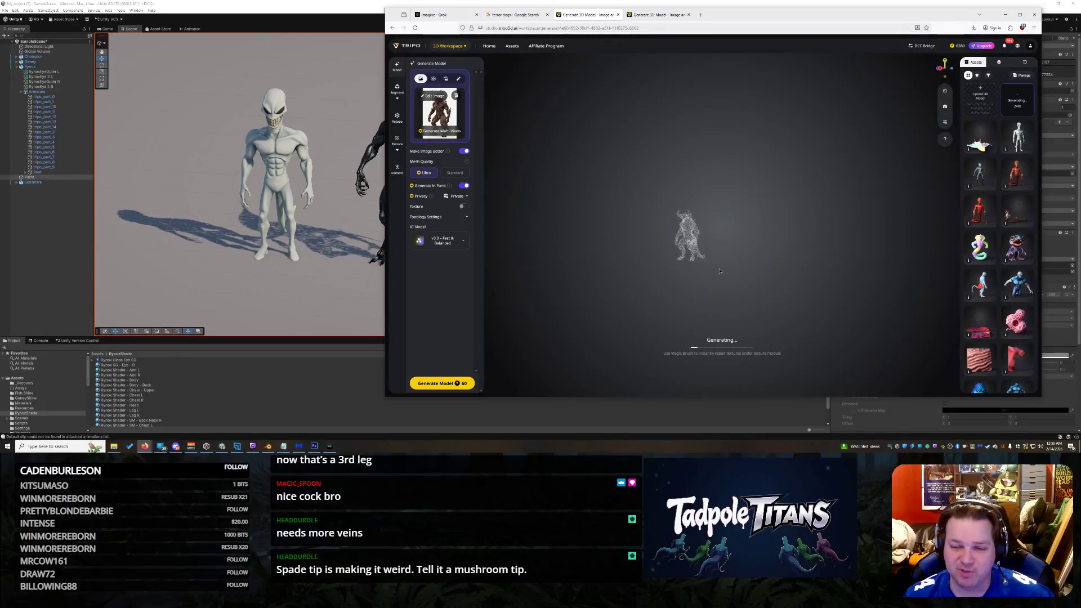
pyautogui.scroll(3, 728, 265)
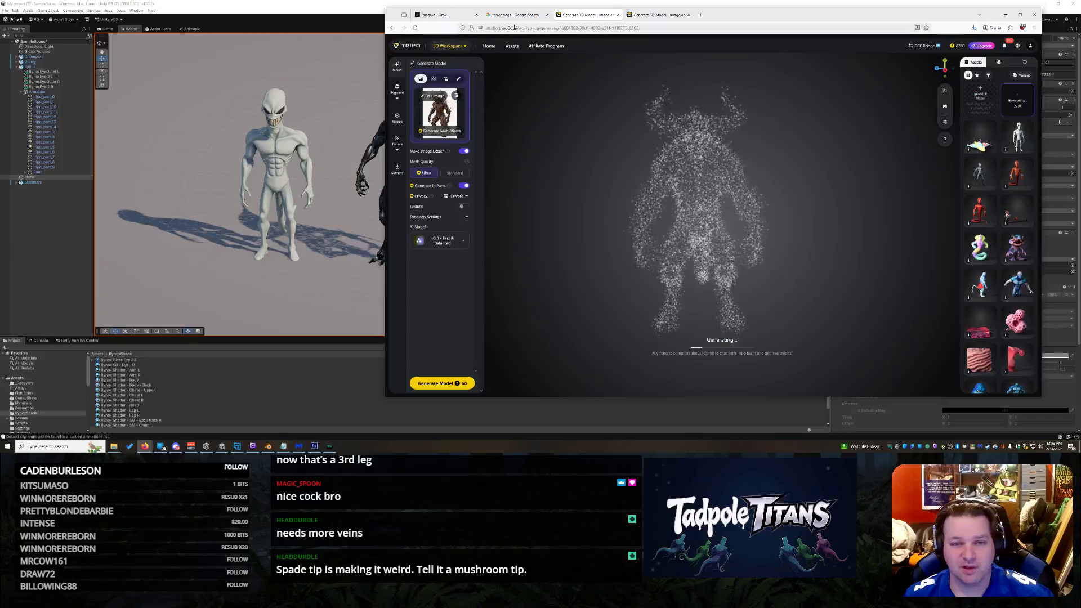
pyautogui.click(516, 15)
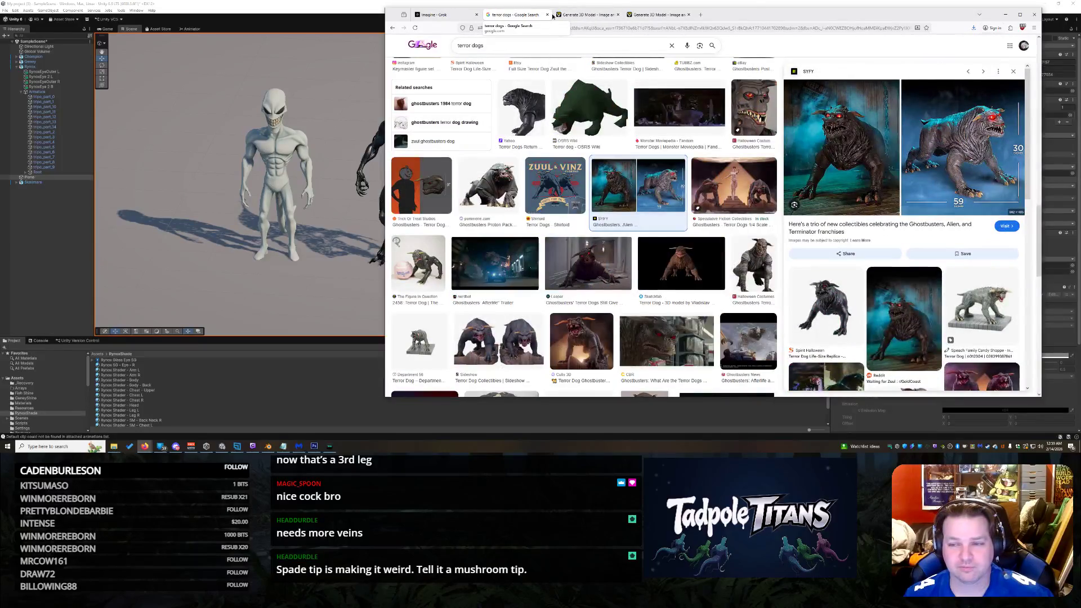
# Step: Close the terror dogs search, inspect the finished jet model, and bring Photoshop forward
pyautogui.click(546, 15)
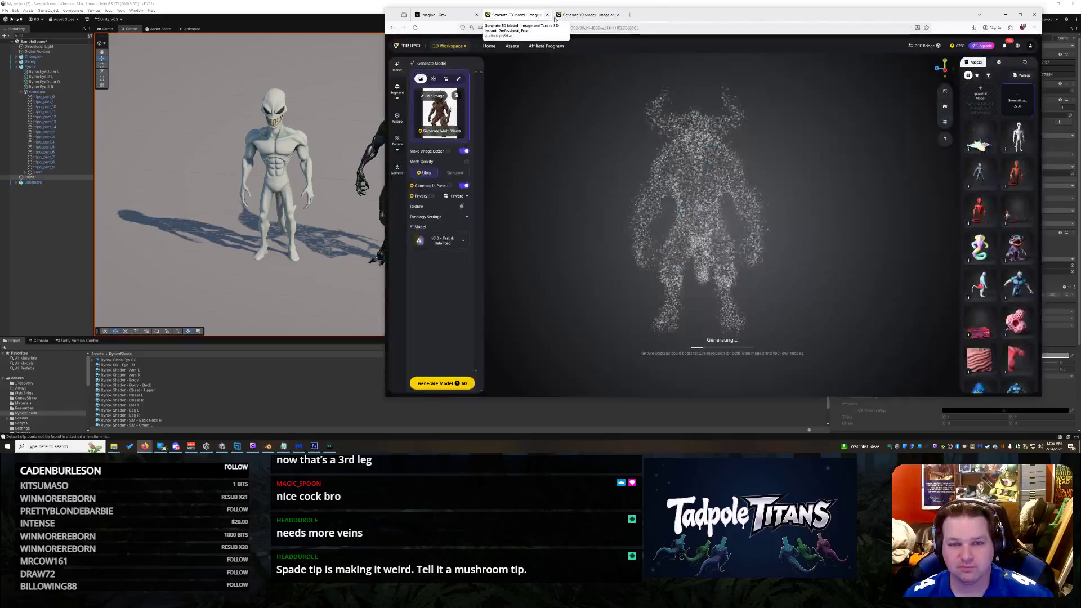
pyautogui.click(578, 18)
pyautogui.moveTo(781, 222)
pyautogui.mouseDown()
pyautogui.moveTo(828, 242)
pyautogui.moveTo(732, 228)
pyautogui.moveTo(749, 244)
pyautogui.moveTo(788, 236)
pyautogui.moveTo(735, 251)
pyautogui.mouseUp()
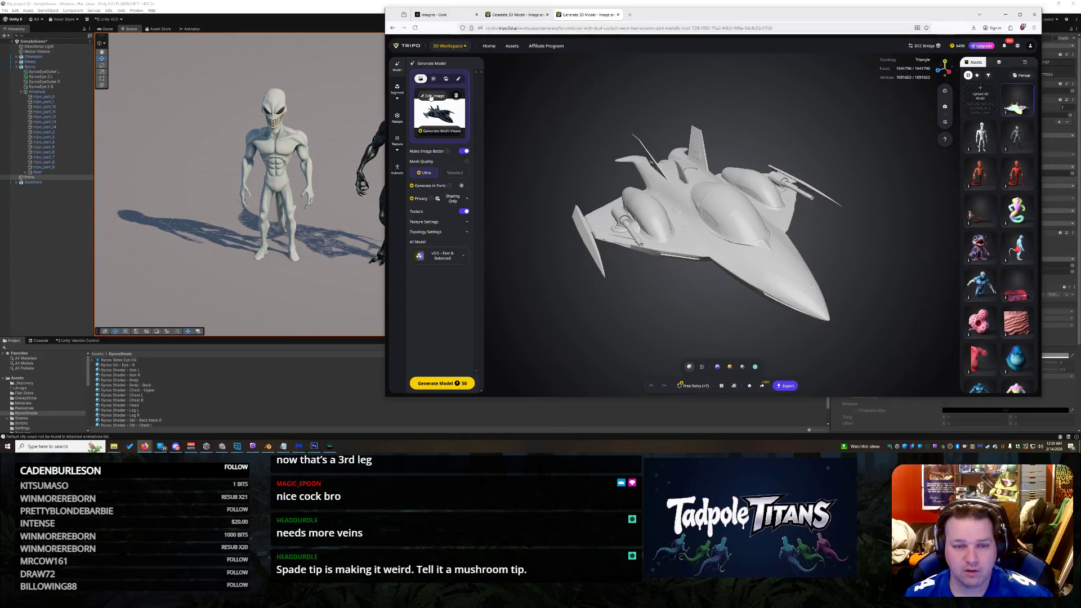
pyautogui.click(431, 97)
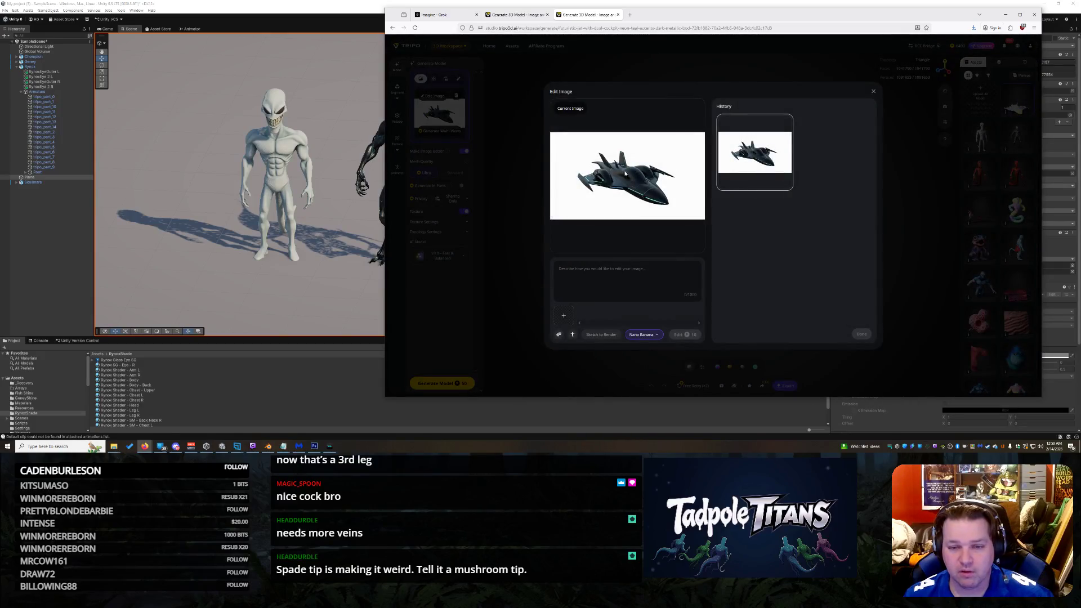
pyautogui.click(872, 93)
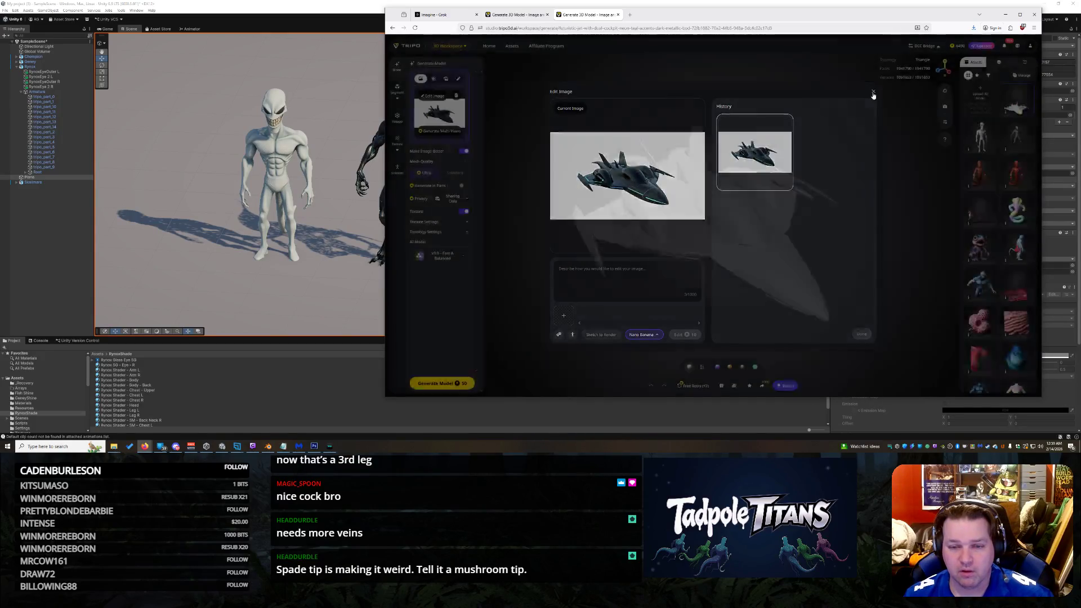
pyautogui.click(314, 445)
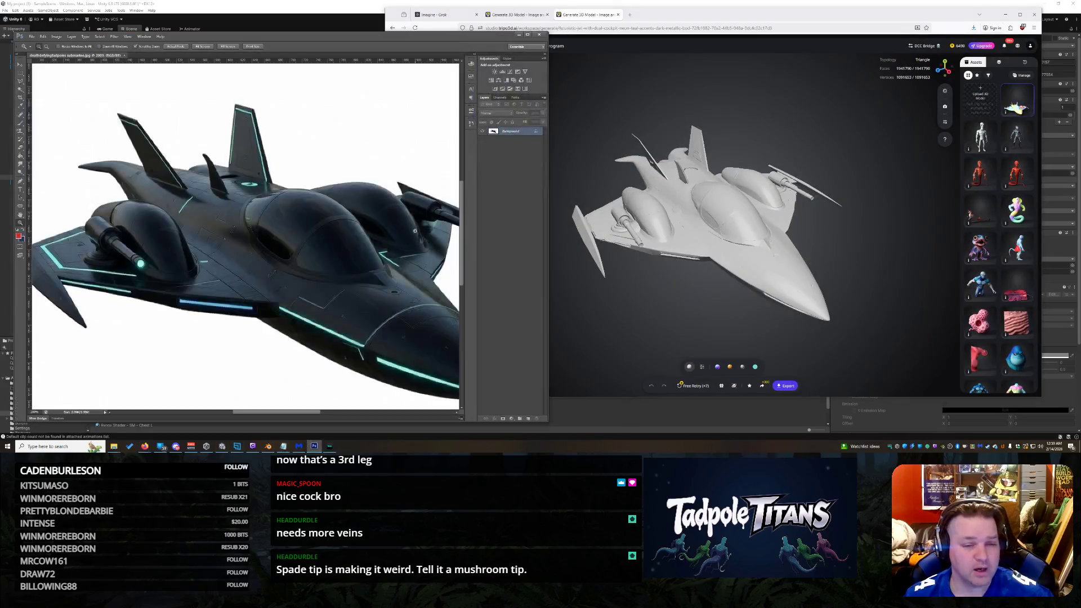
# Step: Zoom in on the jet's fins and set the Smudge tool's brush size
pyautogui.moveTo(207, 182); pyautogui.dragTo(207, 182)
pyautogui.rightClick(210, 186)
pyautogui.click(225, 219)
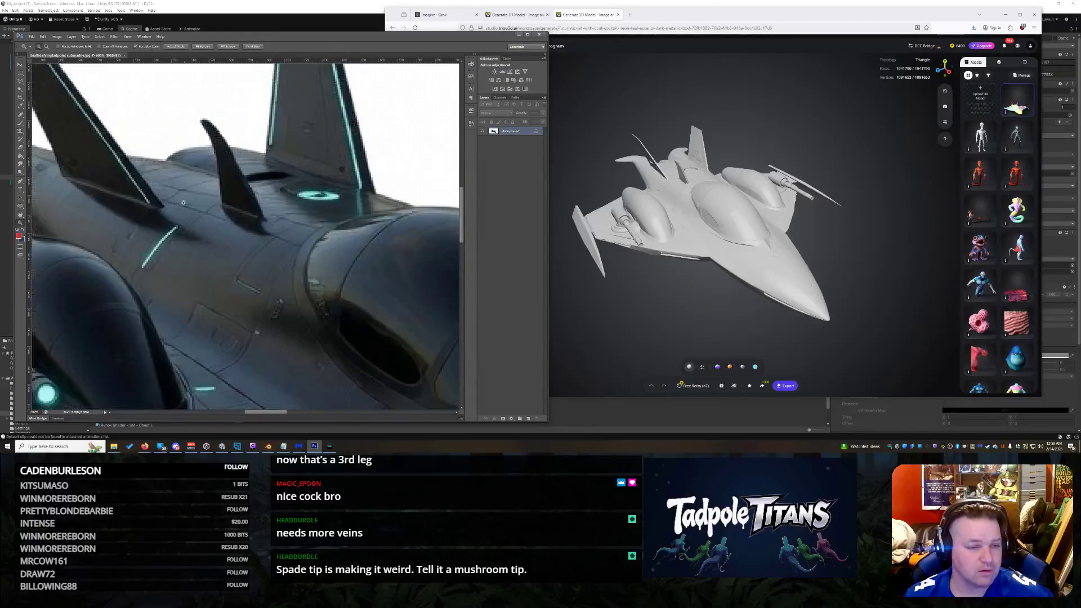
pyautogui.click(22, 169)
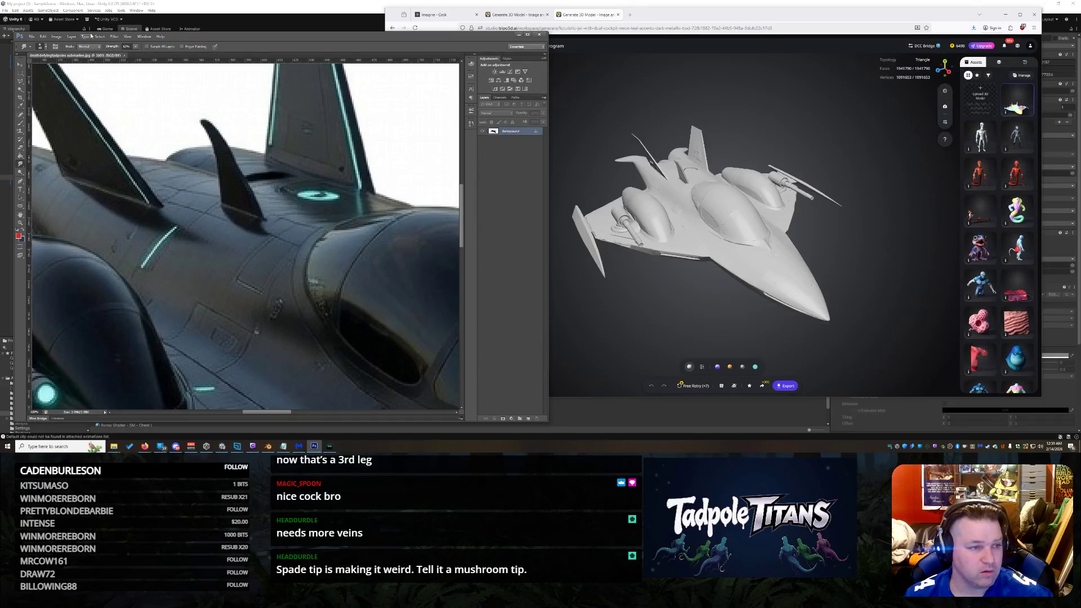
pyautogui.click(45, 49)
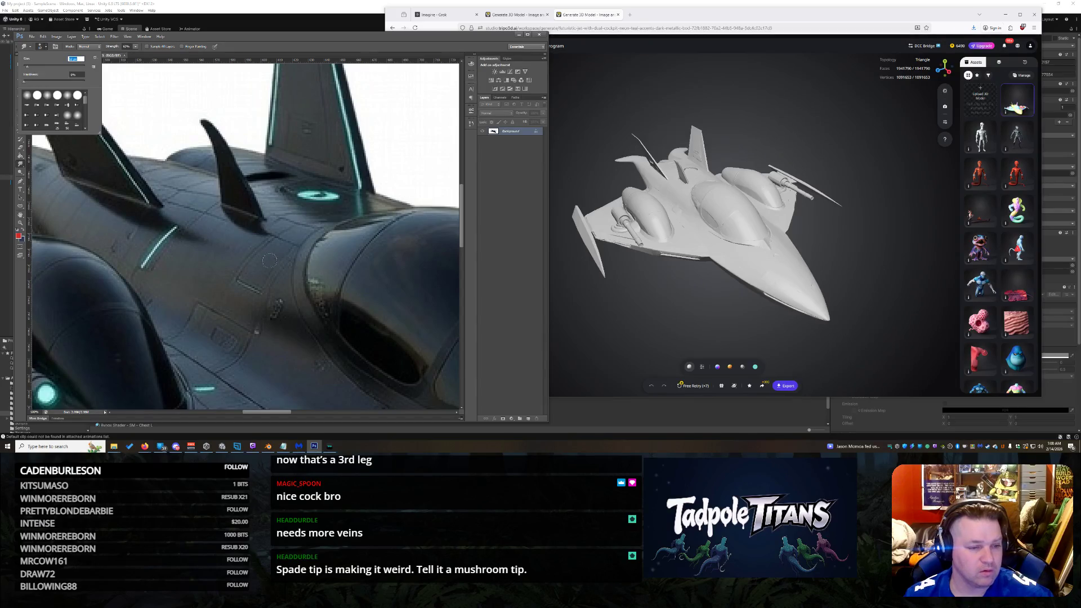
pyautogui.click(267, 229)
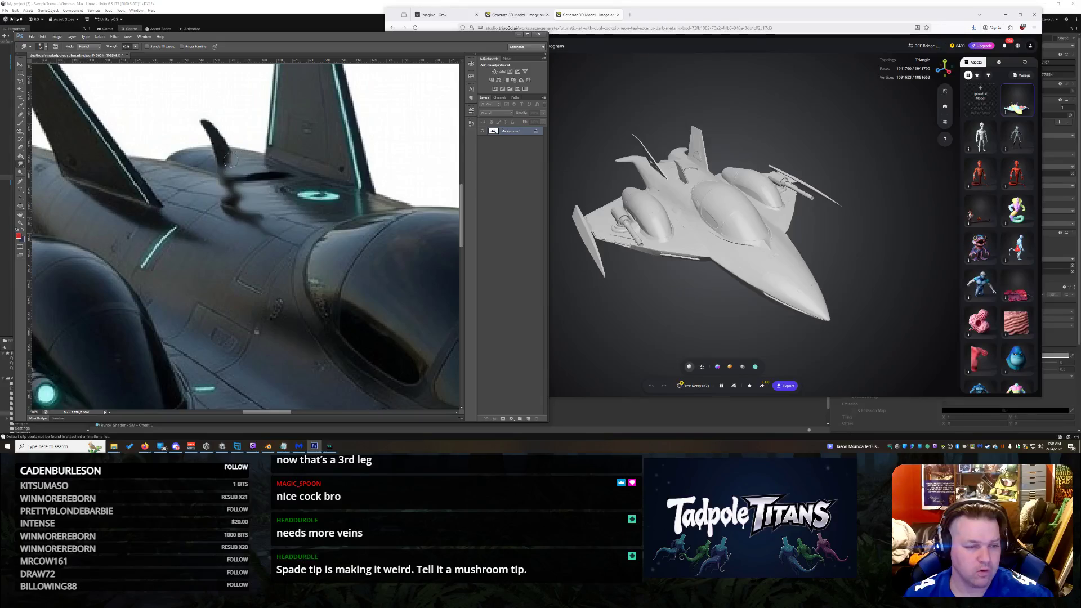
# Step: Smudge the small curved dark fin and the dark slot into the hull
pyautogui.moveTo(224, 162)
pyautogui.mouseDown()
pyautogui.moveTo(227, 144)
pyautogui.moveTo(190, 129)
pyautogui.moveTo(220, 125)
pyautogui.moveTo(176, 125)
pyautogui.moveTo(230, 125)
pyautogui.moveTo(189, 125)
pyautogui.moveTo(243, 153)
pyautogui.moveTo(212, 141)
pyautogui.moveTo(232, 149)
pyautogui.mouseUp()
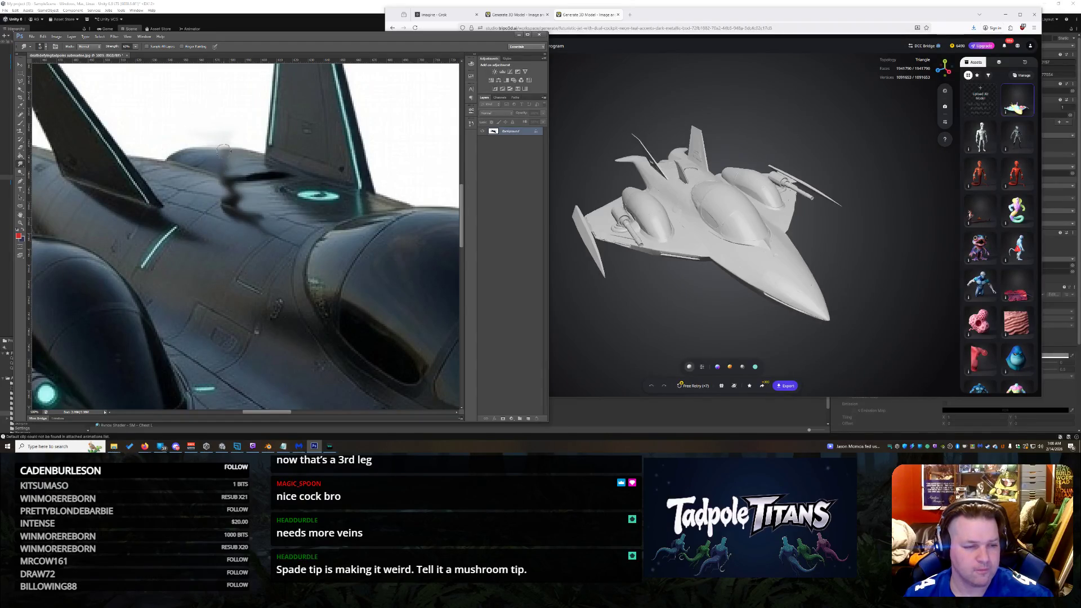
pyautogui.moveTo(227, 163); pyautogui.dragTo(225, 180)
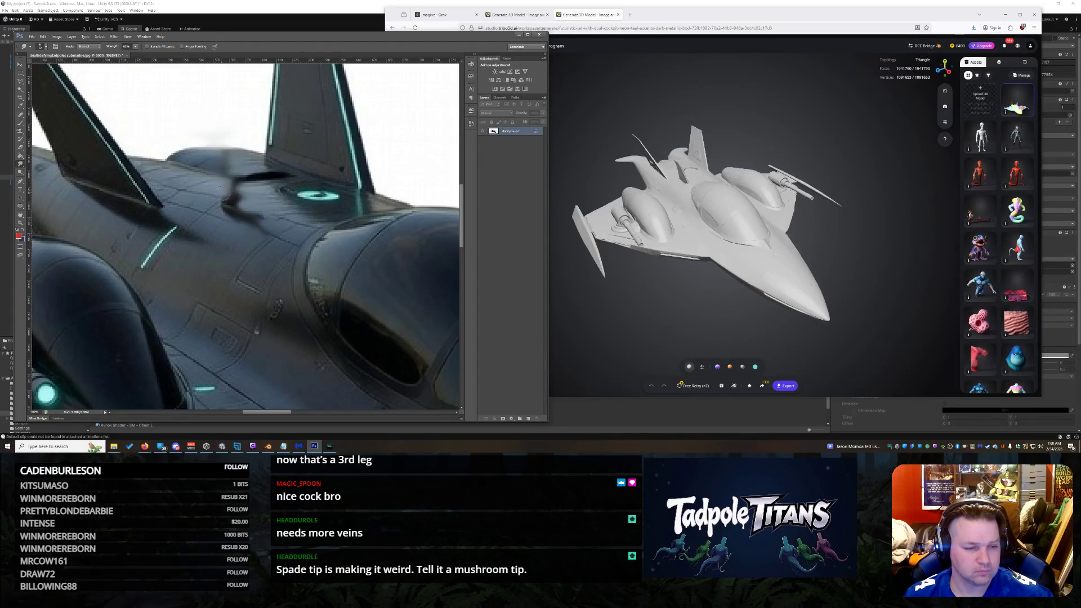
pyautogui.moveTo(222, 206); pyautogui.dragTo(278, 231)
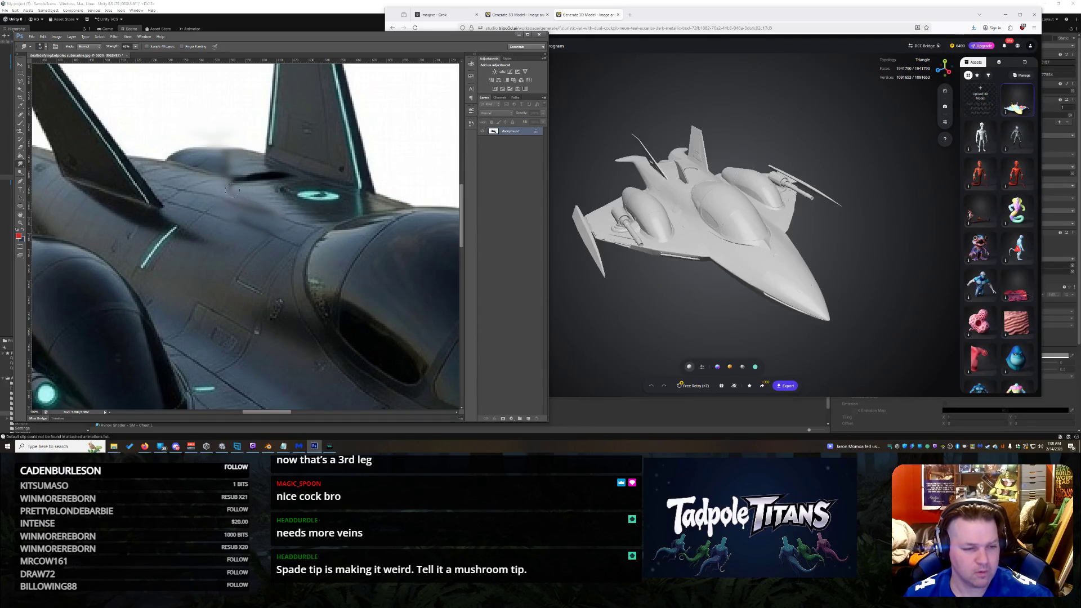
pyautogui.moveTo(257, 168); pyautogui.dragTo(259, 177)
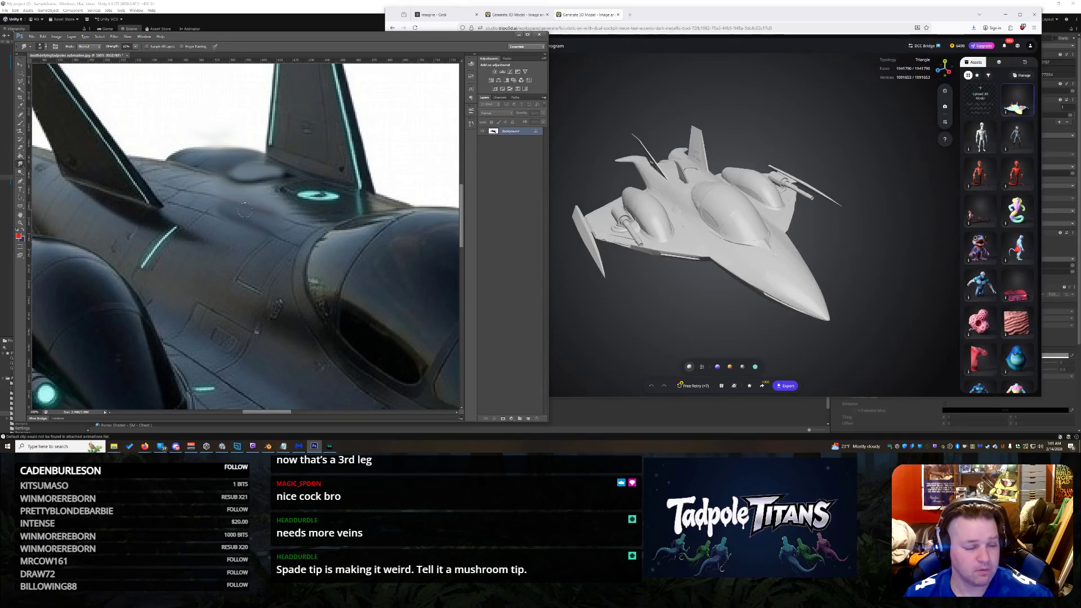
pyautogui.click(21, 222)
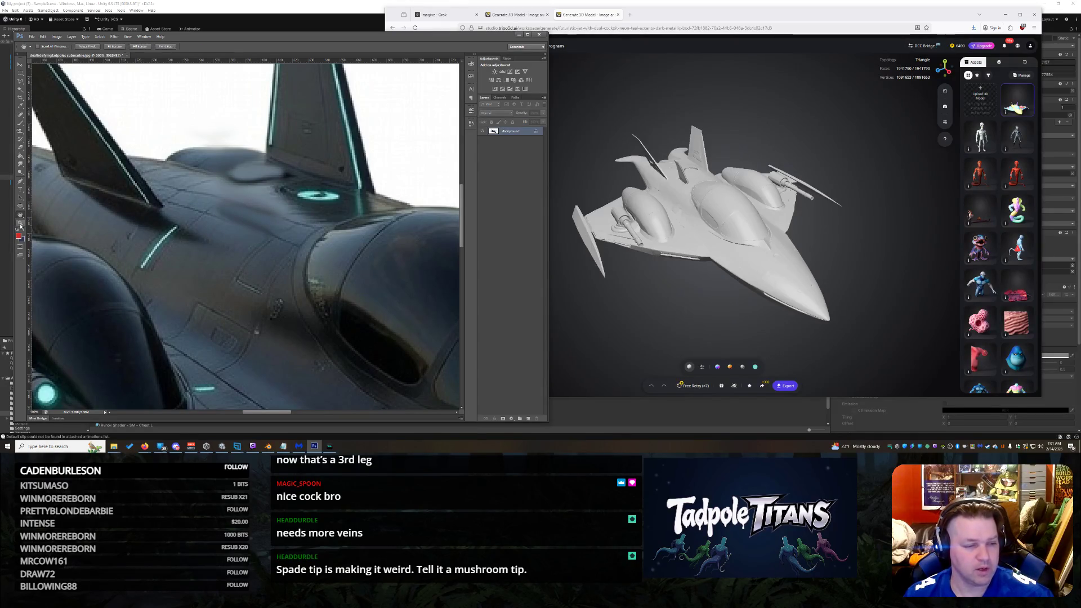
# Step: Return the view to 100% and save the retouched jet as a JPEG
pyautogui.rightClick(190, 223)
pyautogui.click(208, 236)
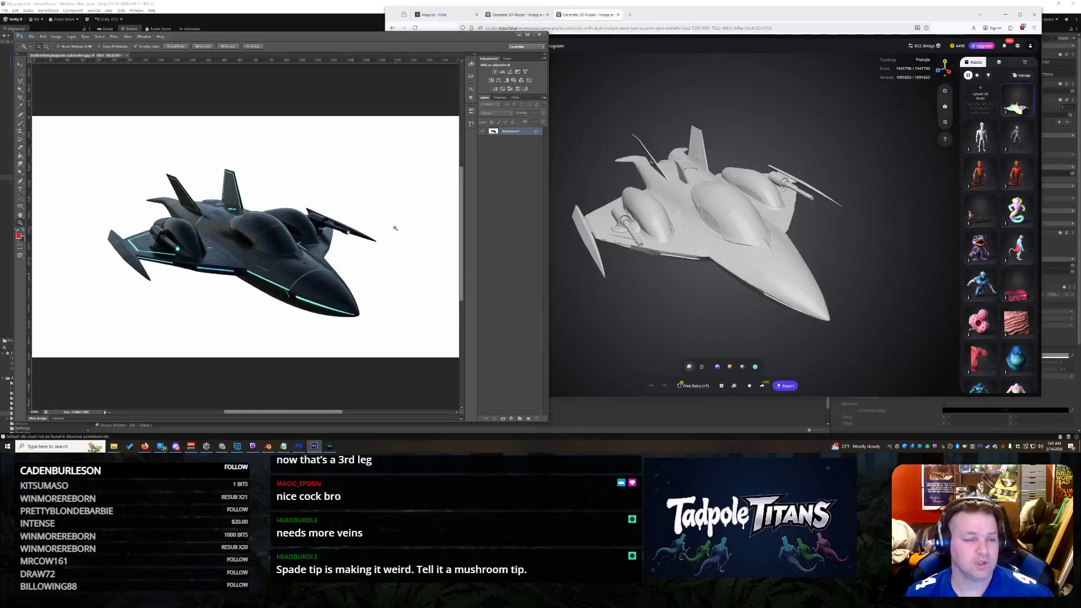
pyautogui.click(32, 36)
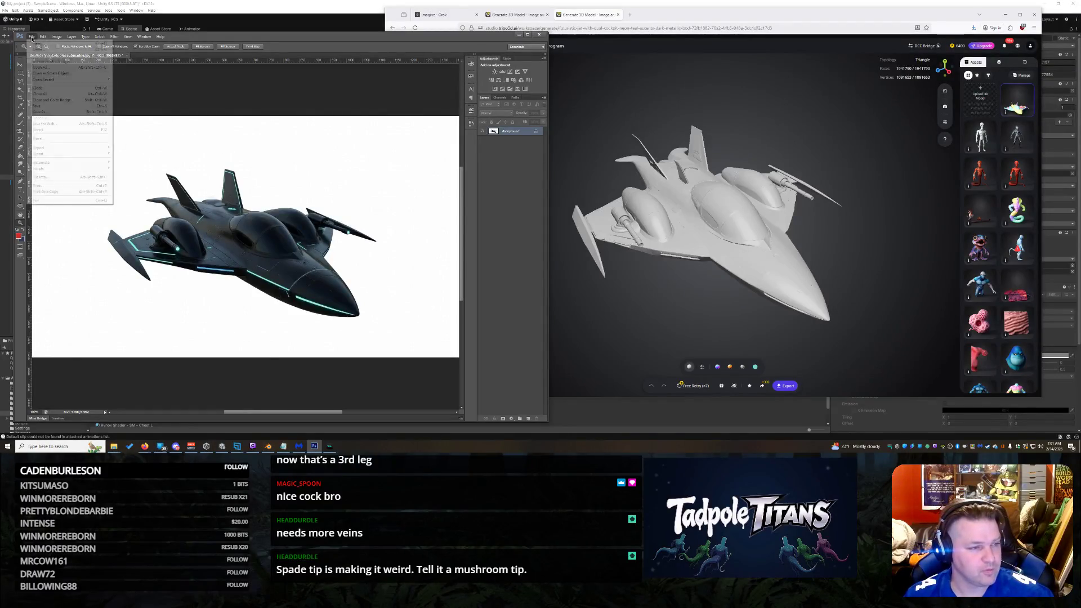
pyautogui.click(56, 112)
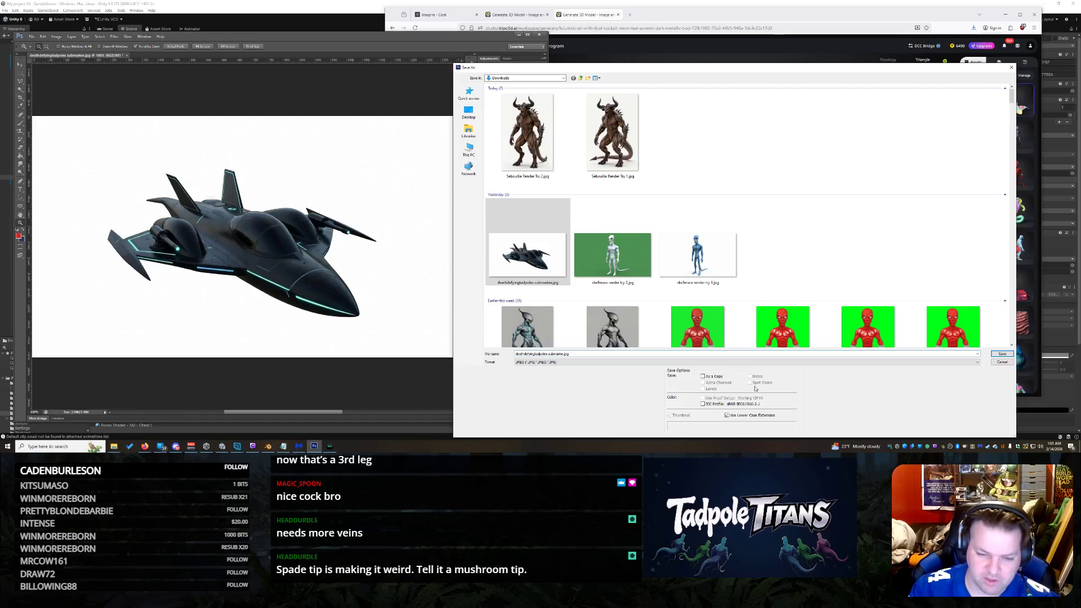
pyautogui.press('Return')
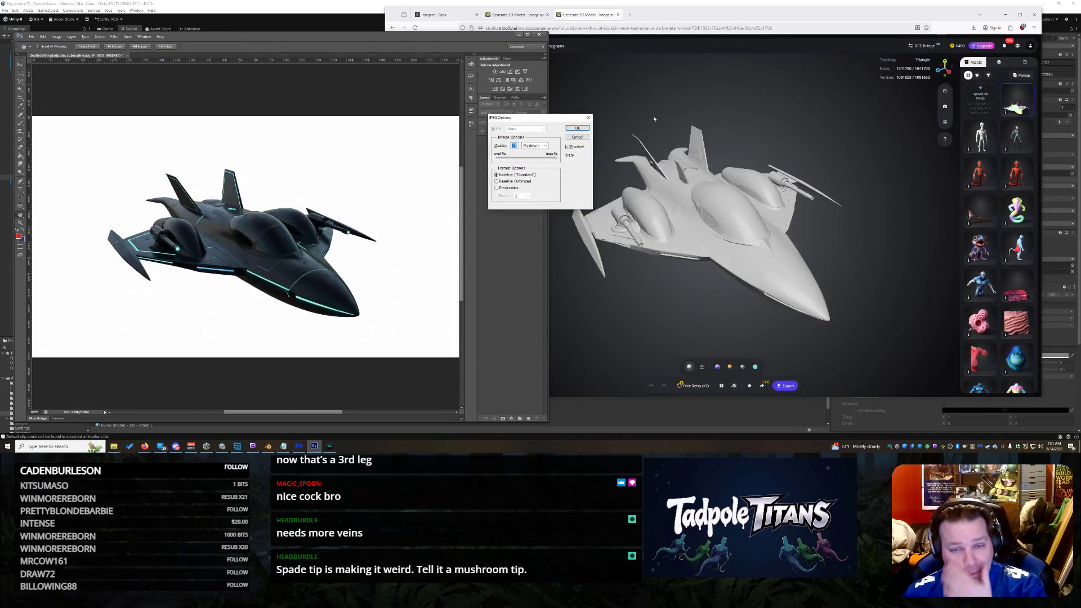
pyautogui.click(568, 129)
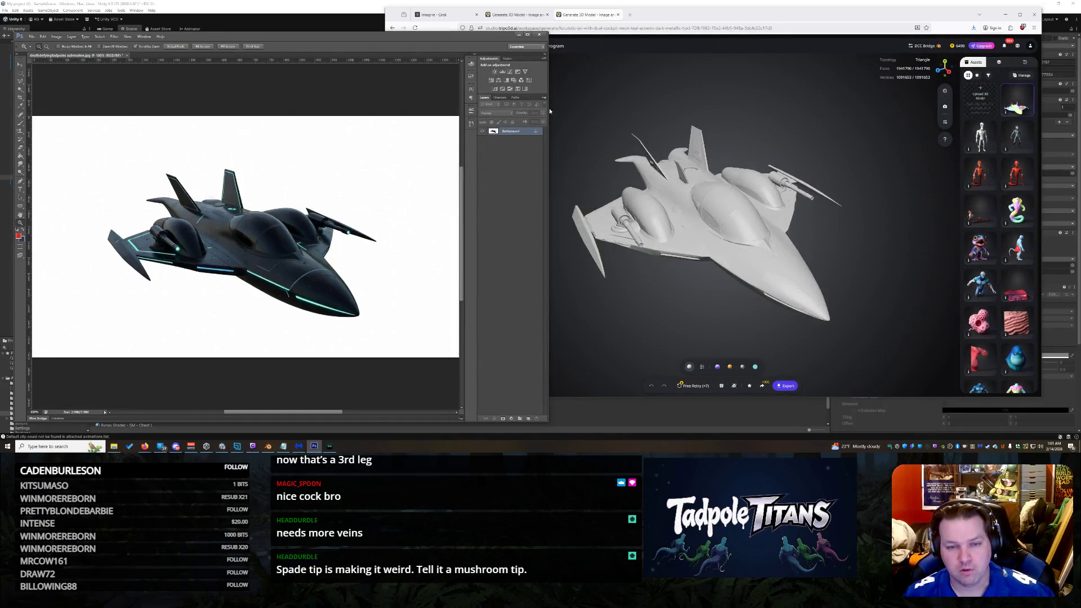
# Step: Minimize Photoshop and replace Tripo's old jet reference via the upload picker
pyautogui.click(517, 35)
pyautogui.click(456, 96)
pyautogui.click(443, 106)
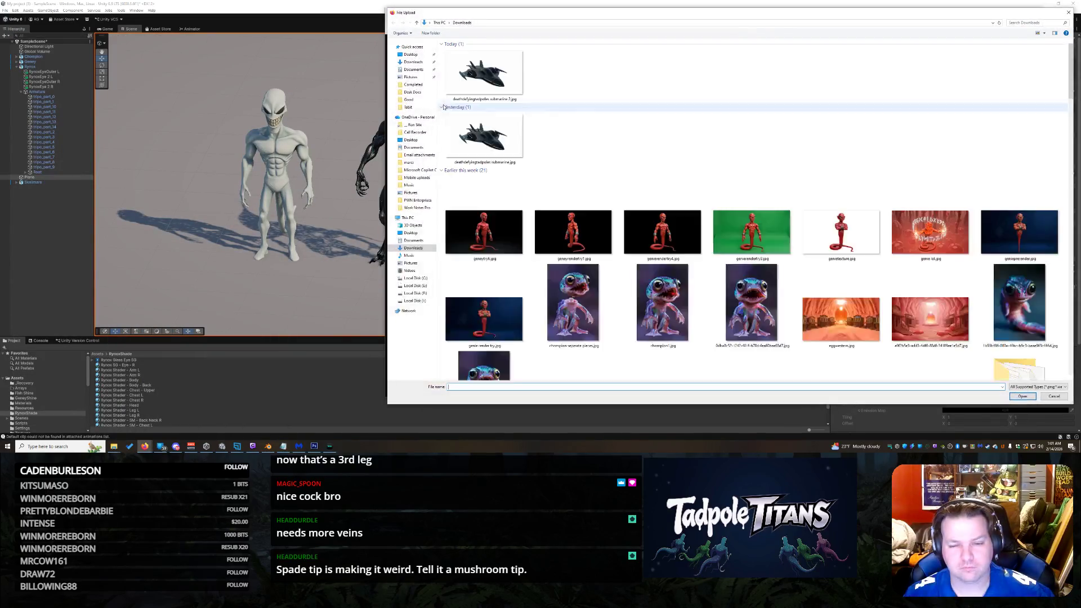
# Step: Upload the retouched jet image from Downloads, then switch to the demon generation tab
pyautogui.click(482, 113)
pyautogui.doubleClick(481, 112)
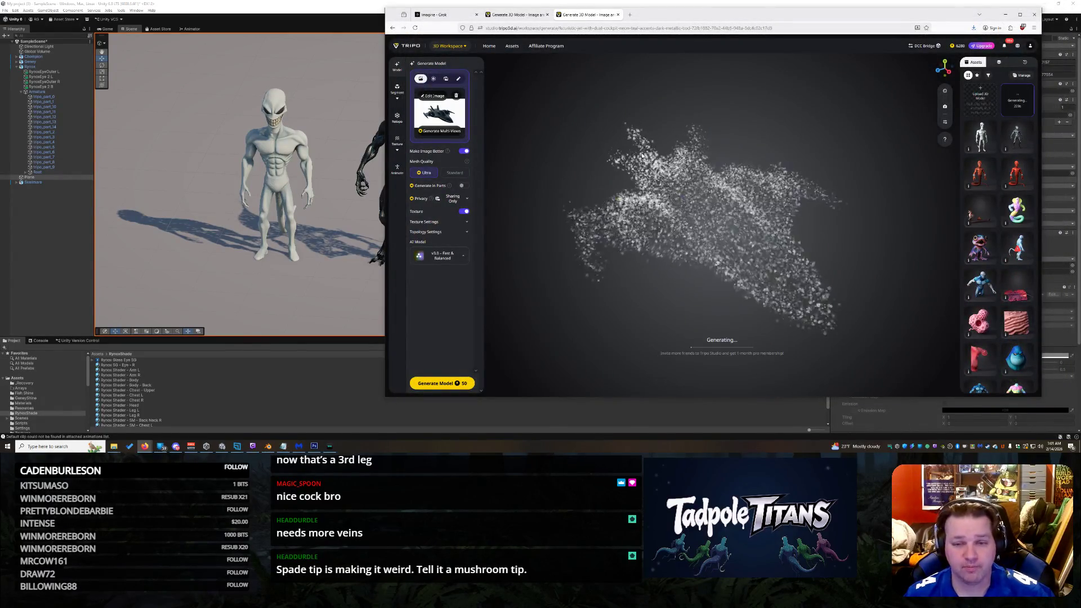
pyautogui.hotkey('ctrl', 'shift', 'Tab')
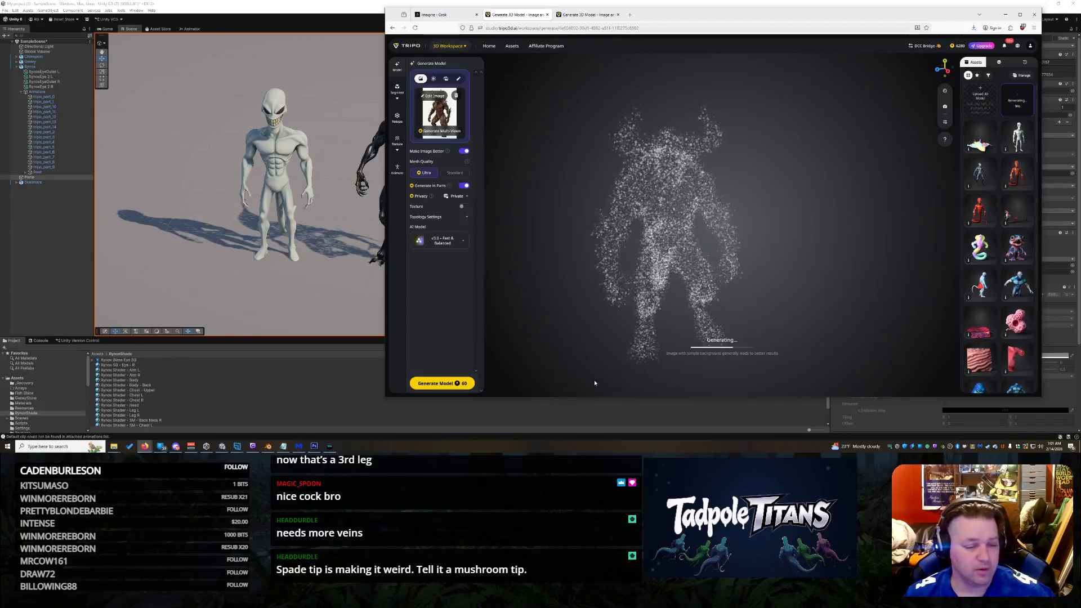
# Step: Bring all the desktop windows back into view from the taskbar
pyautogui.moveTo(170, 445)
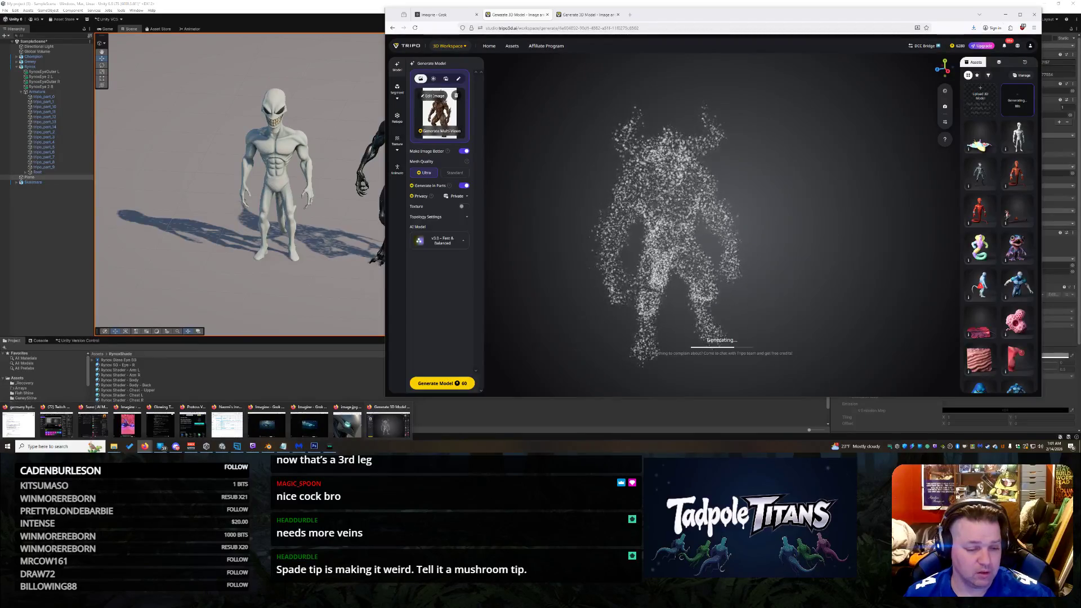
pyautogui.moveTo(288, 426)
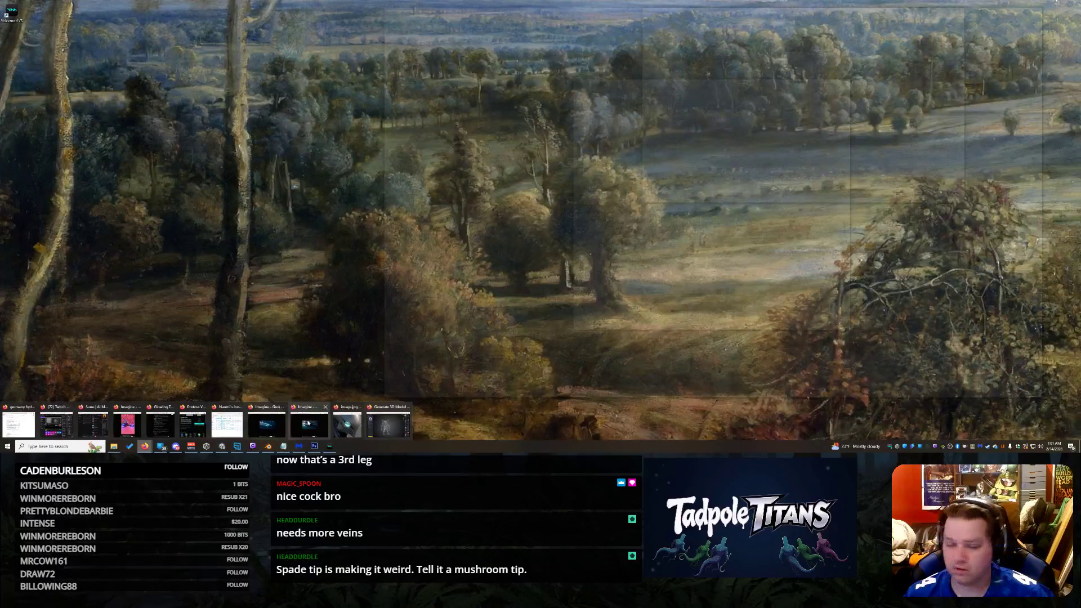
pyautogui.click(325, 406)
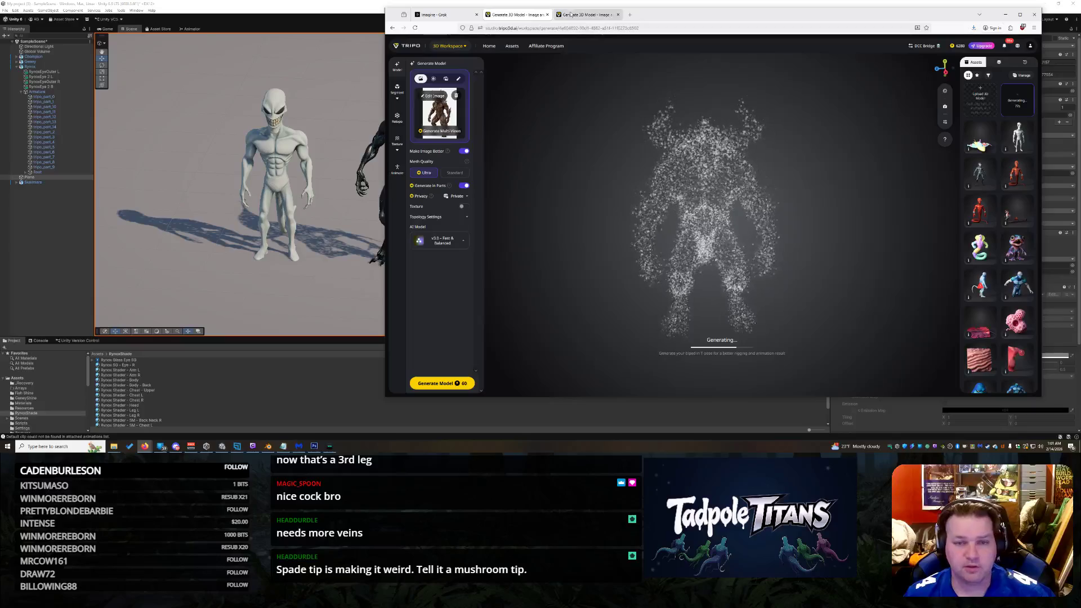
# Step: Show the horned demon reference in the Grok tab, then bring Unity forward
pyautogui.click(445, 14)
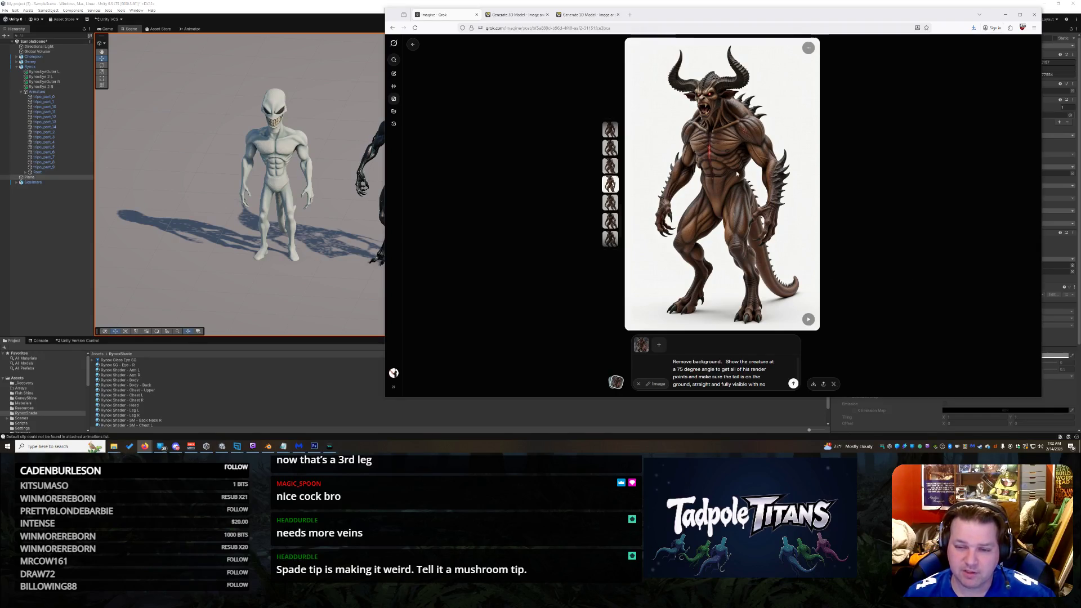
pyautogui.click(290, 291)
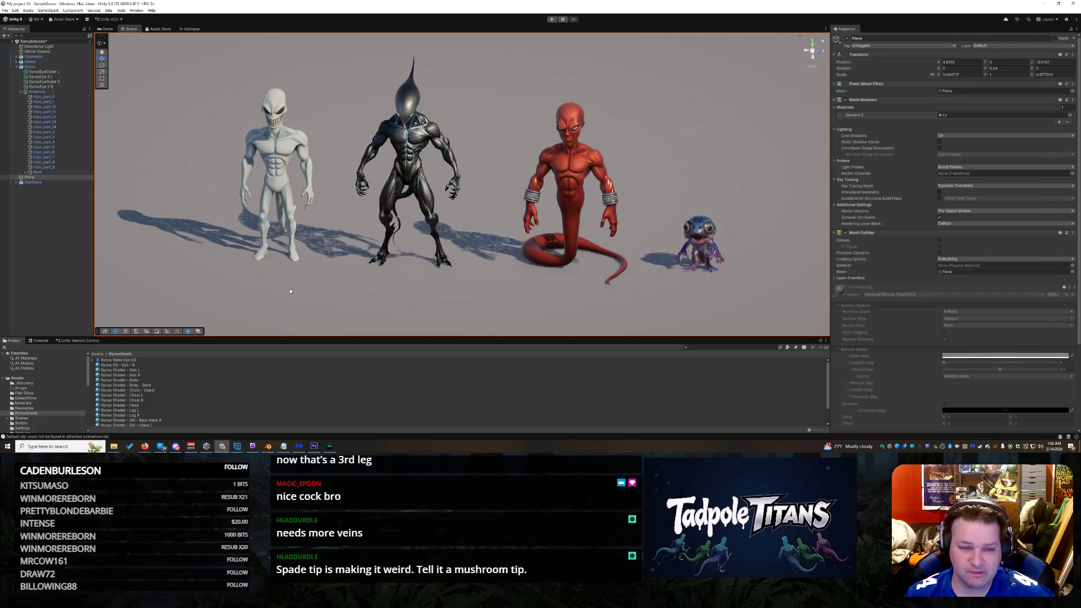
# Step: Orbit and pan the Scene view around the white alien, black alien, serpent demon and purple critter
pyautogui.moveTo(417, 290)
pyautogui.mouseDown()
pyautogui.moveTo(482, 259)
pyautogui.moveTo(489, 278)
pyautogui.mouseUp()
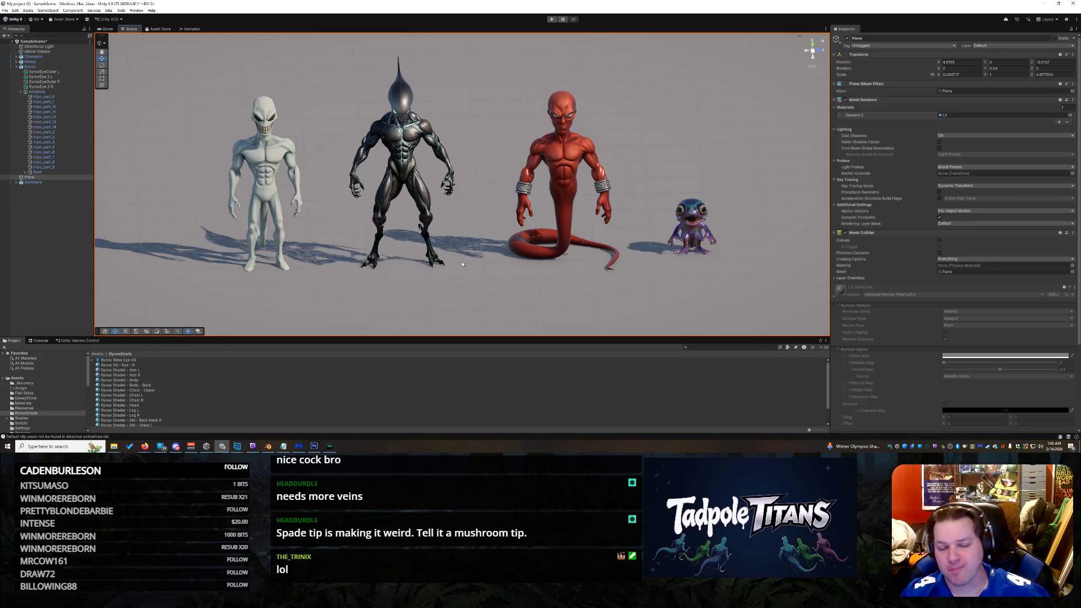
pyautogui.moveTo(582, 253)
pyautogui.mouseDown()
pyautogui.moveTo(613, 177)
pyautogui.moveTo(592, 176)
pyautogui.moveTo(585, 161)
pyautogui.moveTo(453, 138)
pyautogui.moveTo(401, 157)
pyautogui.moveTo(364, 149)
pyautogui.moveTo(602, 173)
pyautogui.moveTo(633, 147)
pyautogui.moveTo(621, 157)
pyautogui.mouseUp()
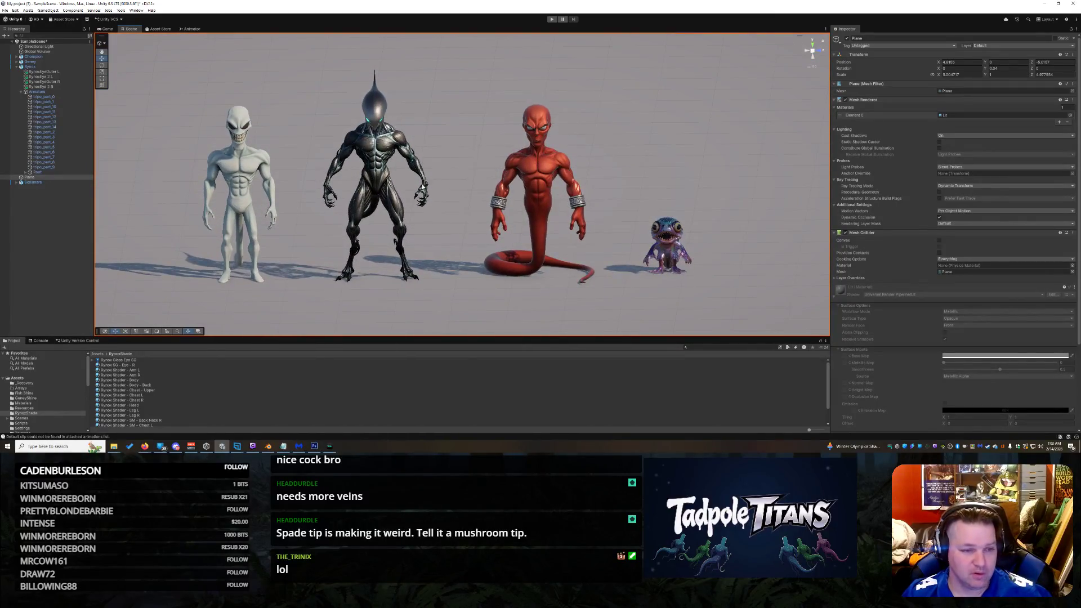
pyautogui.moveTo(475, 186)
pyautogui.mouseDown()
pyautogui.moveTo(514, 154)
pyautogui.moveTo(620, 138)
pyautogui.moveTo(500, 147)
pyautogui.moveTo(504, 123)
pyautogui.moveTo(499, 134)
pyautogui.moveTo(523, 160)
pyautogui.moveTo(501, 138)
pyautogui.mouseUp()
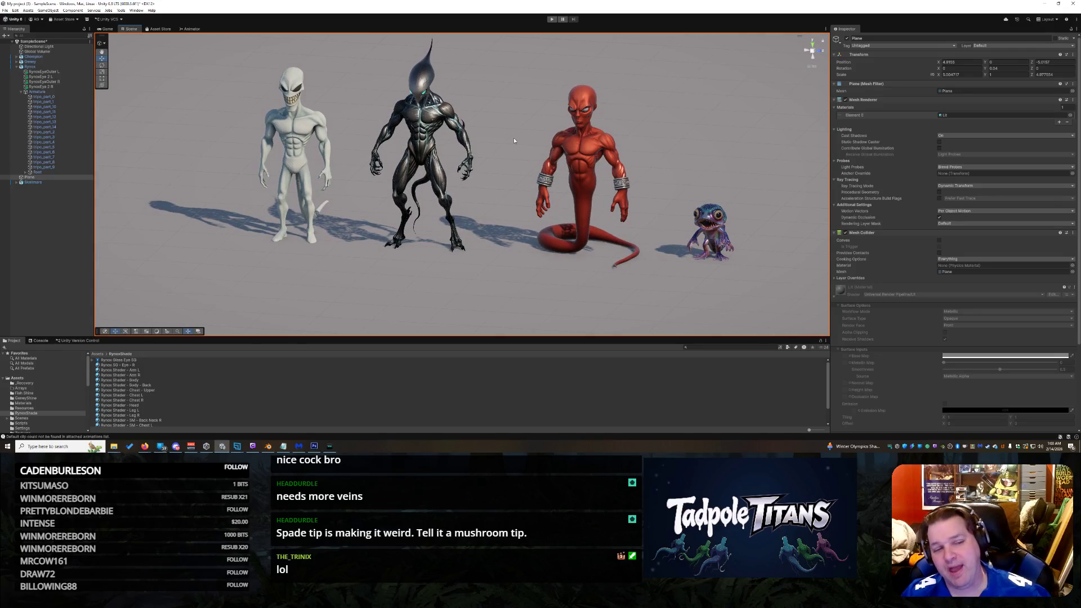
pyautogui.rightClick(470, 230)
pyautogui.click(524, 117)
pyautogui.moveTo(524, 117)
pyautogui.mouseDown()
pyautogui.moveTo(519, 151)
pyautogui.moveTo(501, 160)
pyautogui.mouseUp()
pyautogui.moveTo(537, 223); pyautogui.dragTo(524, 202)
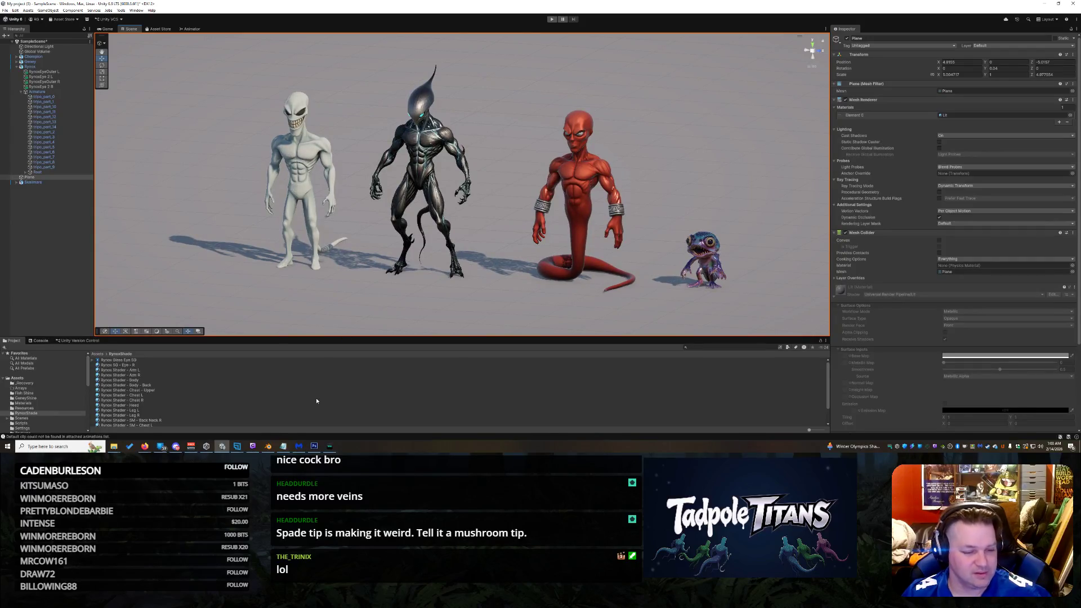
# Step: Bring Firefox forward, check the jet spaceship's point cloud from an angle, then return to the demon tab
pyautogui.moveTo(145, 446)
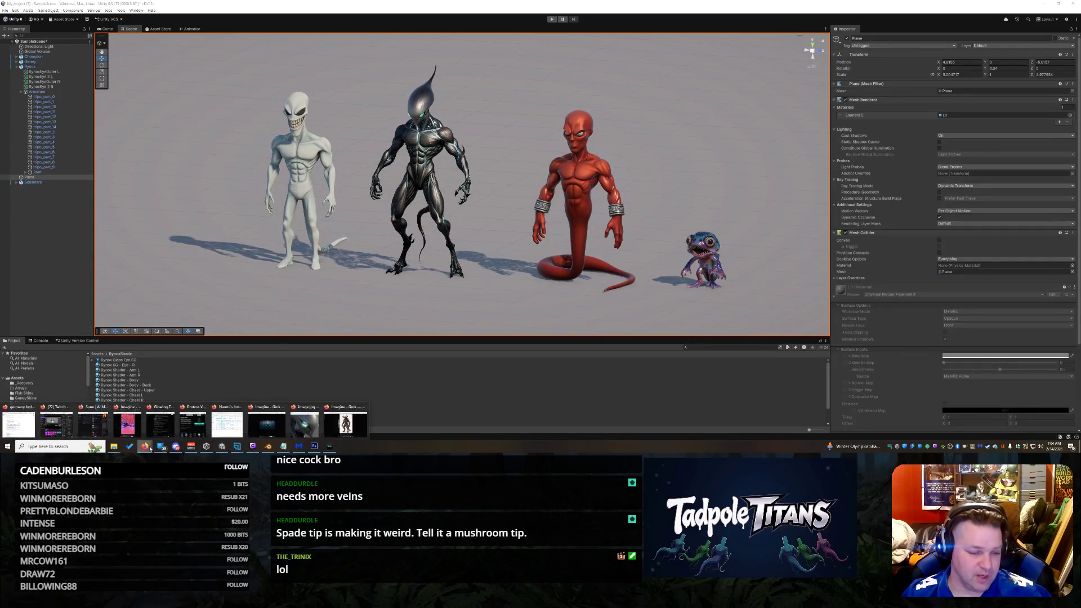
pyautogui.click(349, 433)
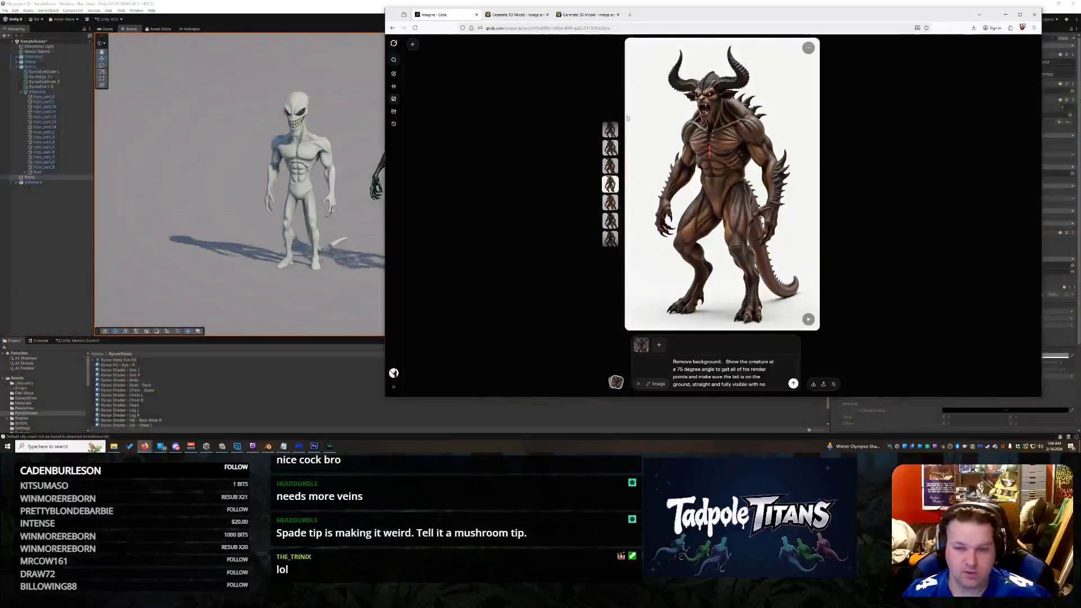
pyautogui.click(512, 15)
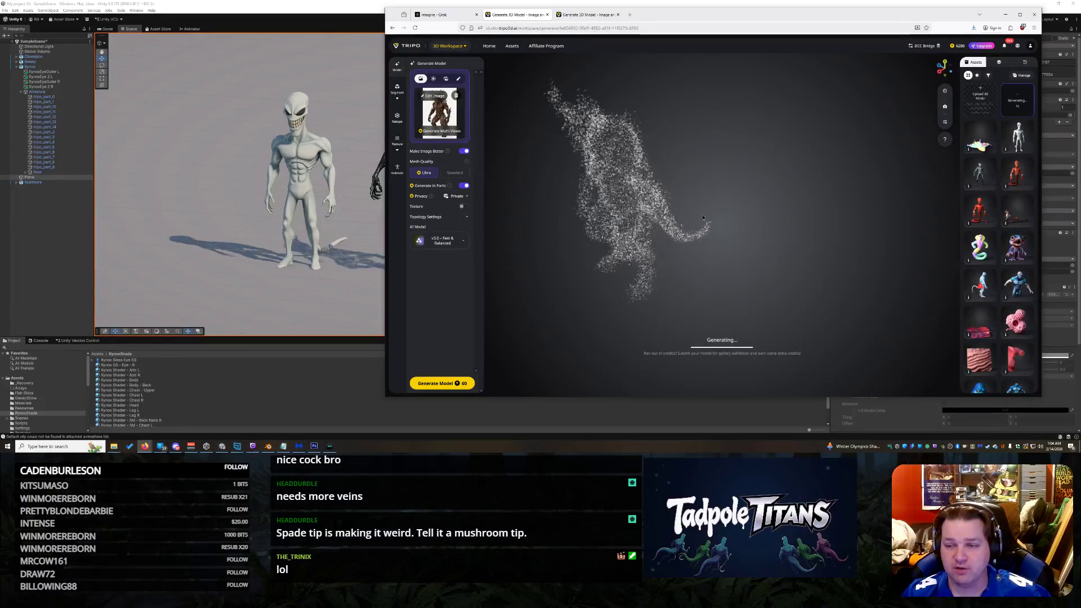
pyautogui.click(585, 14)
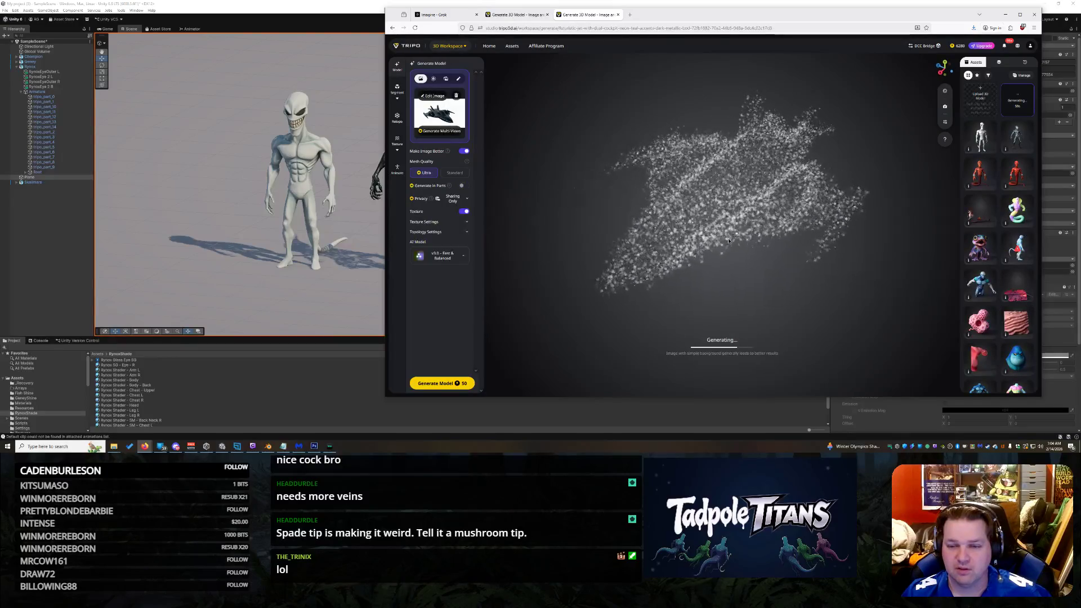
pyautogui.moveTo(705, 202); pyautogui.dragTo(781, 227)
pyautogui.click(515, 15)
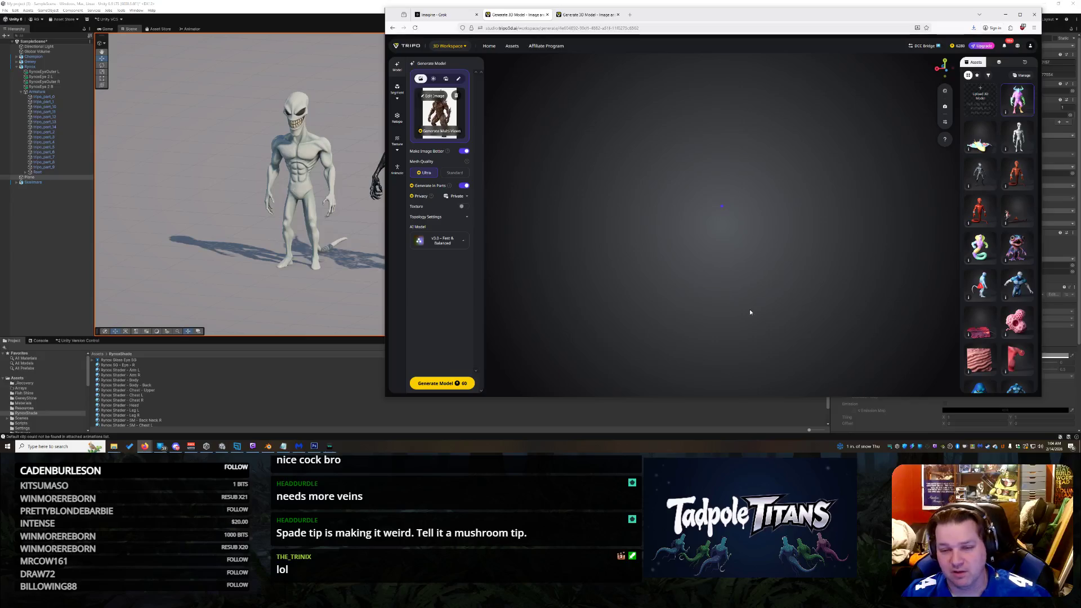
# Step: Zoom in on the finished demon and orbit along its tail, to the rear and back to the front
pyautogui.scroll(5, 805, 312)
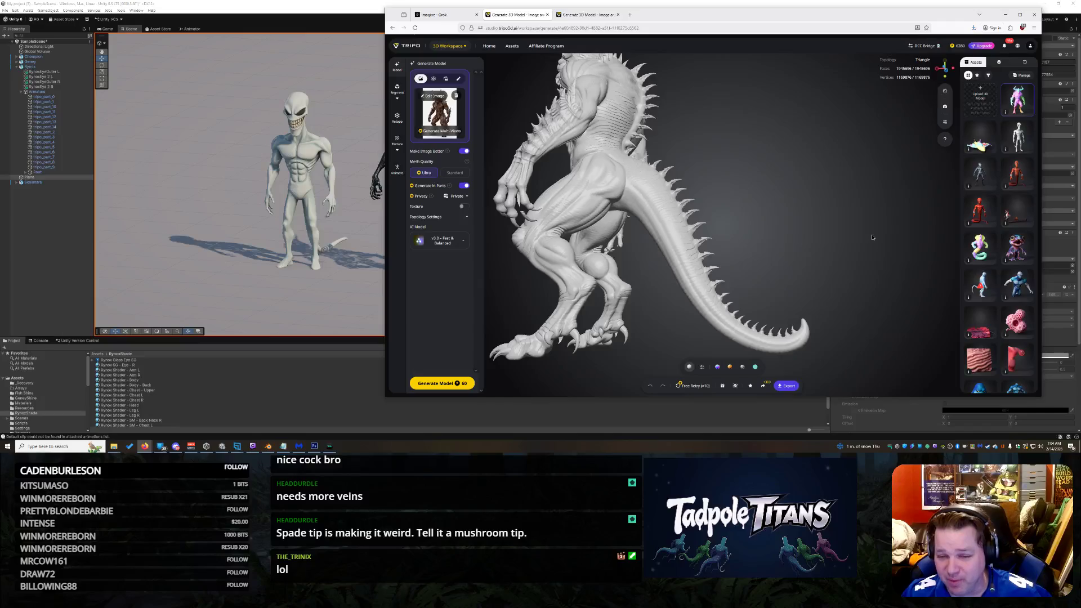
pyautogui.scroll(3, 808, 229)
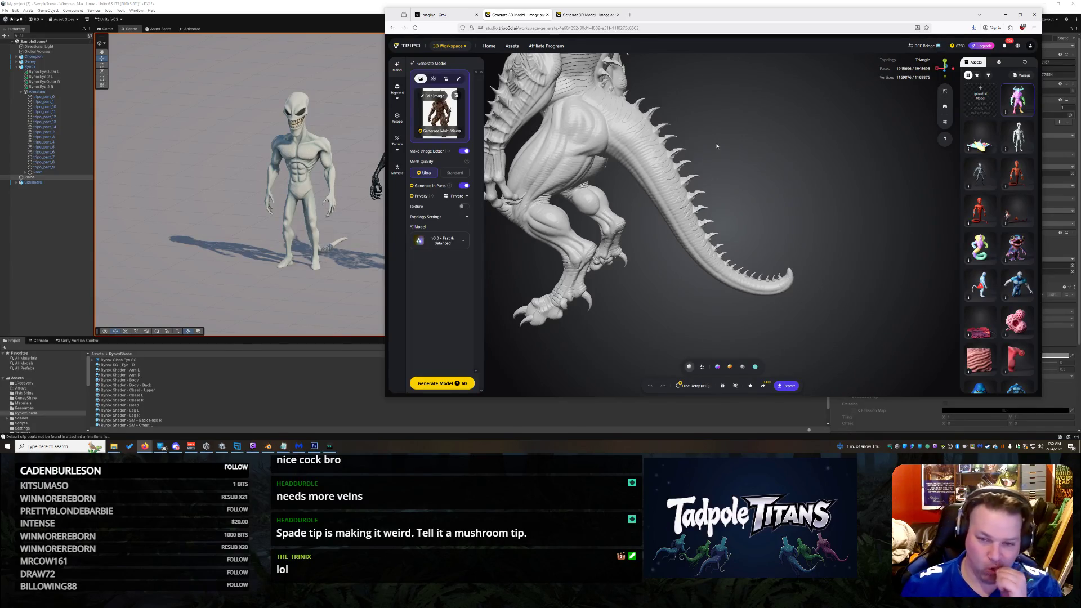
pyautogui.moveTo(767, 145); pyautogui.dragTo(717, 143)
pyautogui.moveTo(755, 188)
pyautogui.mouseDown()
pyautogui.moveTo(828, 124)
pyautogui.moveTo(856, 147)
pyautogui.moveTo(827, 127)
pyautogui.moveTo(863, 240)
pyautogui.mouseUp()
pyautogui.moveTo(822, 148)
pyautogui.mouseDown()
pyautogui.moveTo(825, 264)
pyautogui.moveTo(718, 256)
pyautogui.moveTo(683, 226)
pyautogui.moveTo(798, 236)
pyautogui.mouseUp()
pyautogui.moveTo(690, 233)
pyautogui.mouseDown()
pyautogui.moveTo(654, 255)
pyautogui.moveTo(756, 237)
pyautogui.moveTo(698, 237)
pyautogui.mouseUp()
# Step: Orbit the demon to inspect its shoulder spikes, spiked flank, torso and clawed hand
pyautogui.scroll(5, 595, 200)
pyautogui.scroll(-5, 636, 209)
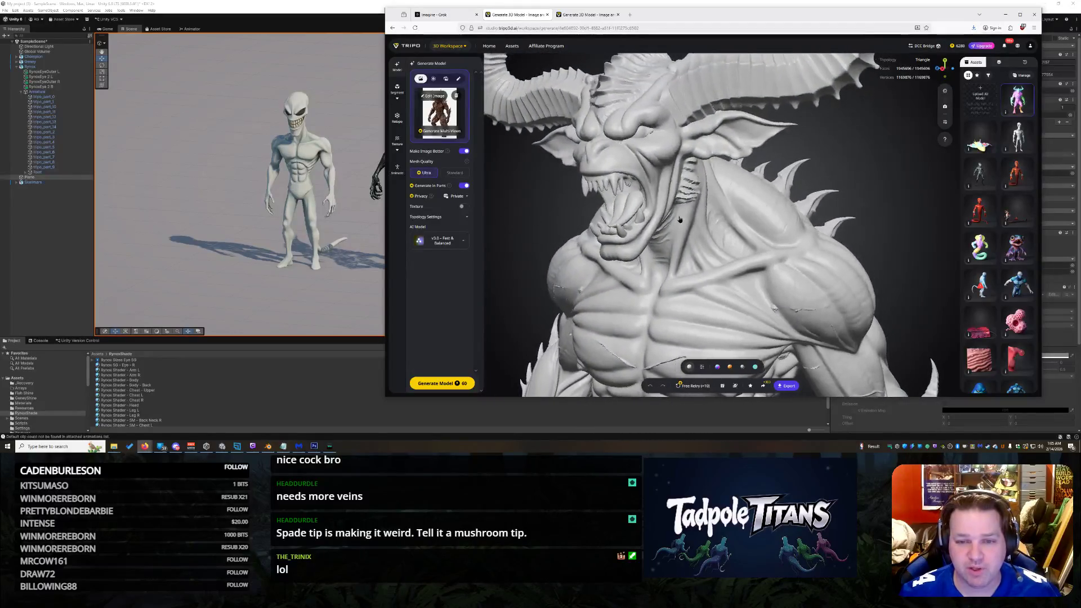
pyautogui.moveTo(681, 220)
pyautogui.mouseDown()
pyautogui.moveTo(744, 221)
pyautogui.moveTo(685, 205)
pyautogui.moveTo(719, 213)
pyautogui.moveTo(681, 255)
pyautogui.moveTo(715, 264)
pyautogui.moveTo(699, 259)
pyautogui.mouseUp()
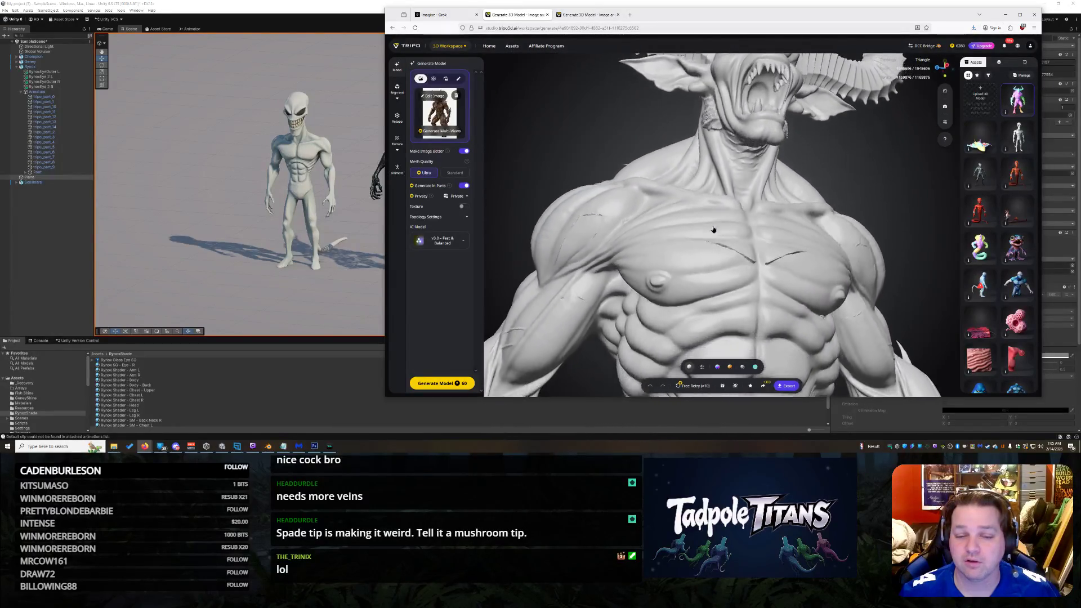
pyautogui.moveTo(731, 222)
pyautogui.mouseDown()
pyautogui.moveTo(740, 207)
pyautogui.moveTo(694, 241)
pyautogui.moveTo(670, 221)
pyautogui.moveTo(698, 231)
pyautogui.moveTo(755, 305)
pyautogui.moveTo(780, 276)
pyautogui.moveTo(805, 213)
pyautogui.moveTo(766, 164)
pyautogui.mouseUp()
pyautogui.moveTo(725, 229)
pyautogui.mouseDown()
pyautogui.moveTo(696, 149)
pyautogui.moveTo(743, 256)
pyautogui.moveTo(716, 315)
pyautogui.mouseUp()
pyautogui.scroll(-3, 696, 149)
pyautogui.scroll(2, 698, 349)
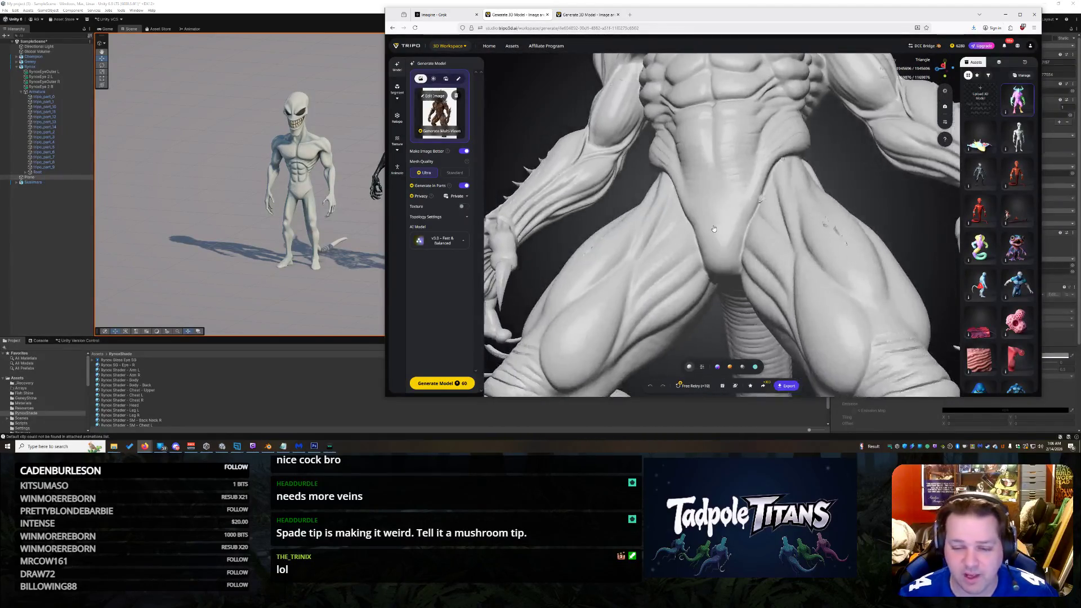
pyautogui.scroll(-4, 683, 383)
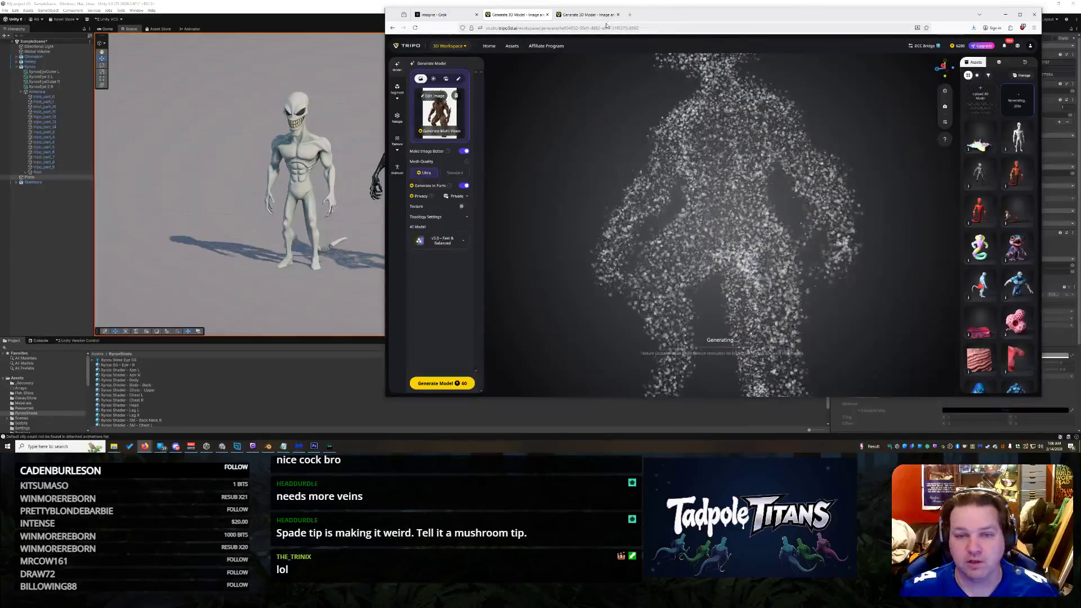
# Step: Look in on the jet and demon generations, ending on the jet tab's swept-wing point cloud
pyautogui.click(589, 15)
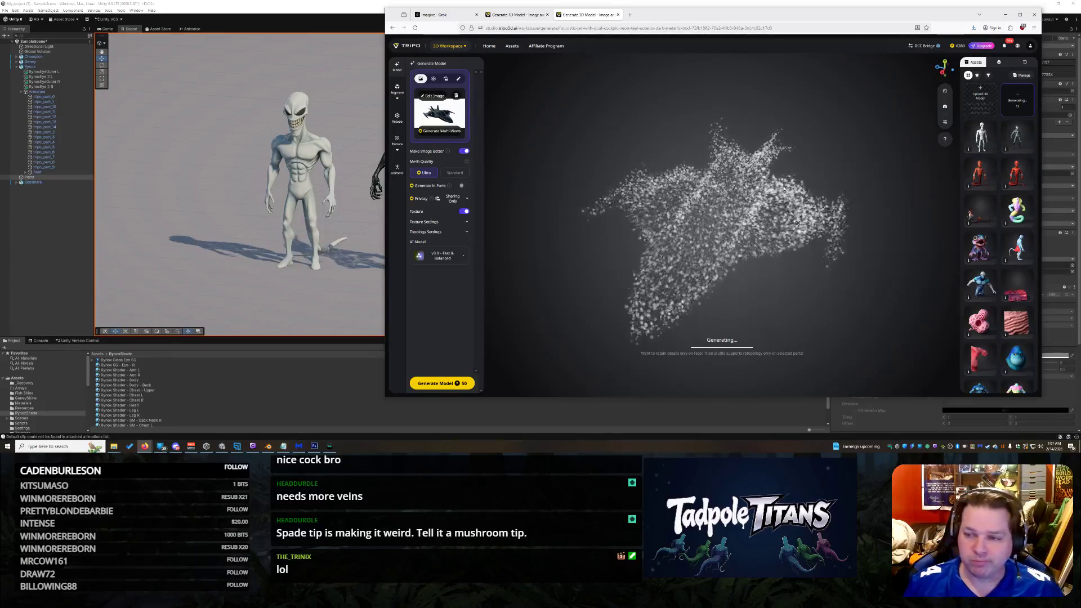
pyautogui.click(540, 13)
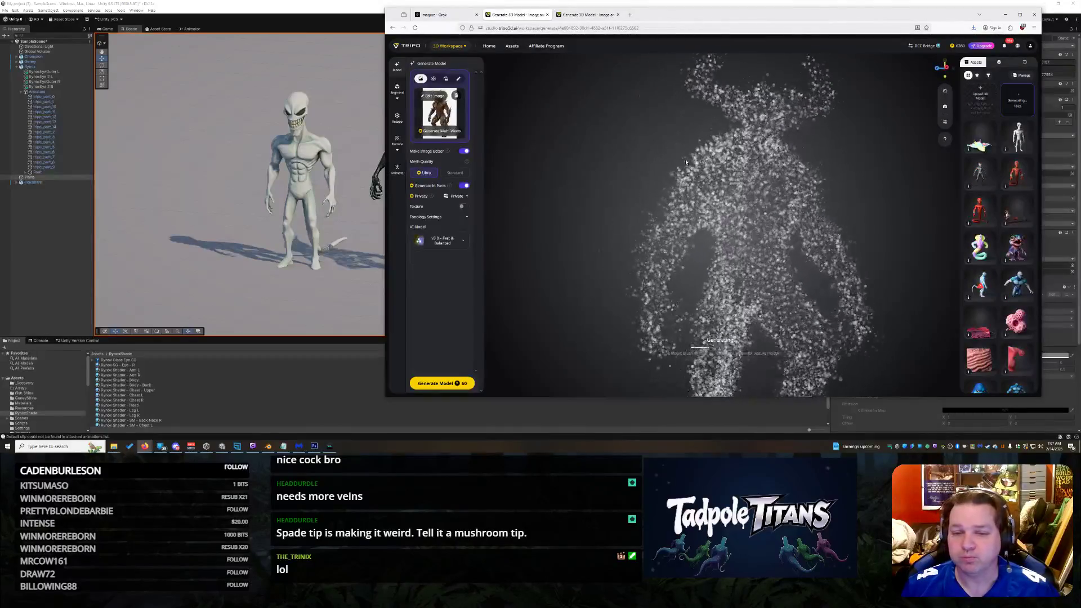
pyautogui.hotkey('ctrl', 'Tab')
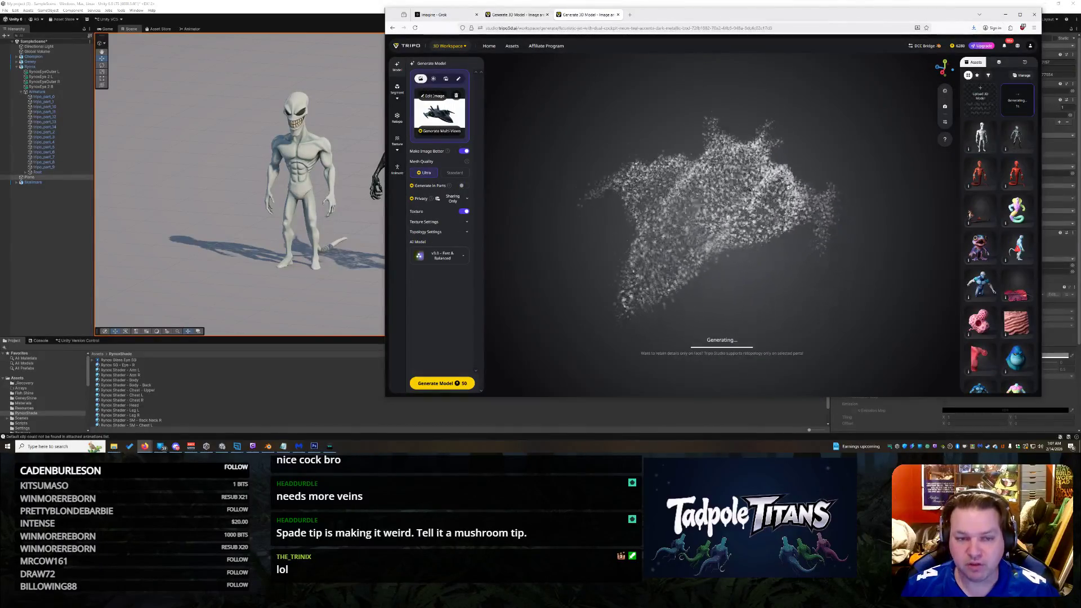
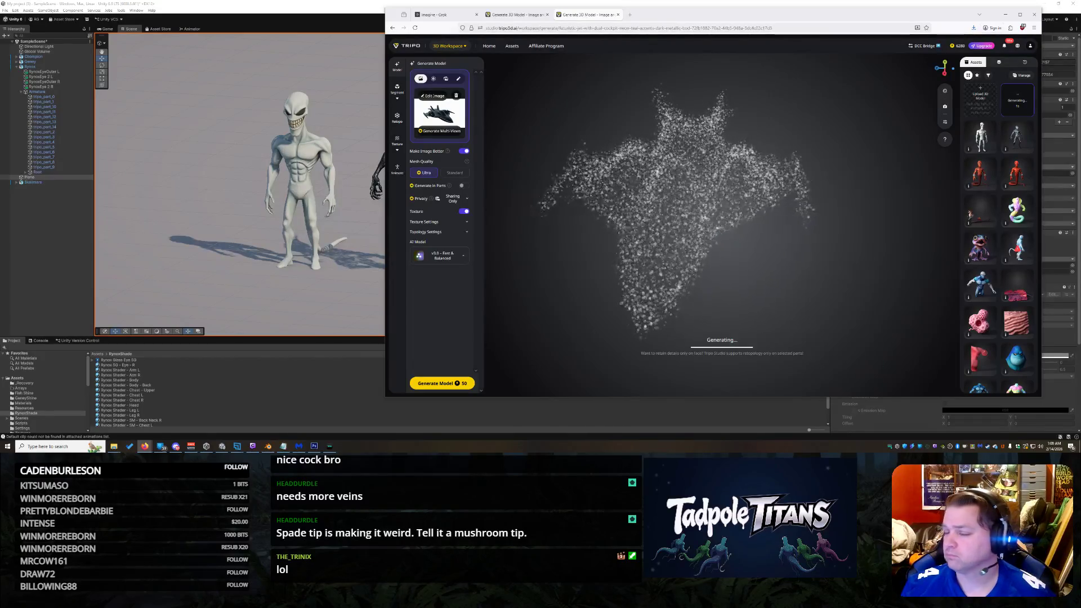
# Step: Check the horned creature and jet generation tabs, then bring the Unity editor forward
pyautogui.click(515, 14)
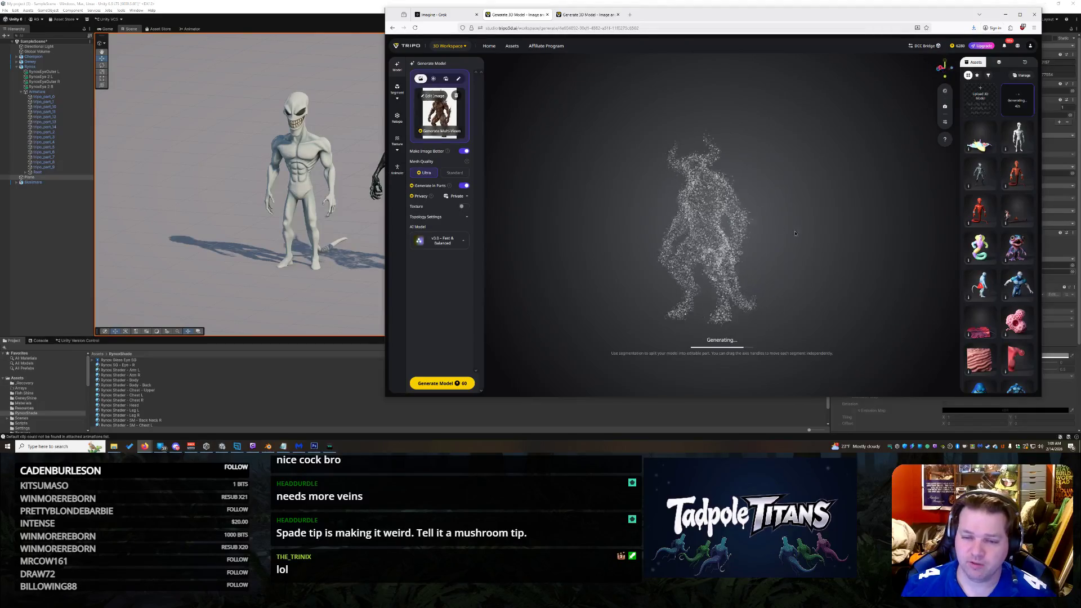
pyautogui.hotkey('ctrl', 'Tab')
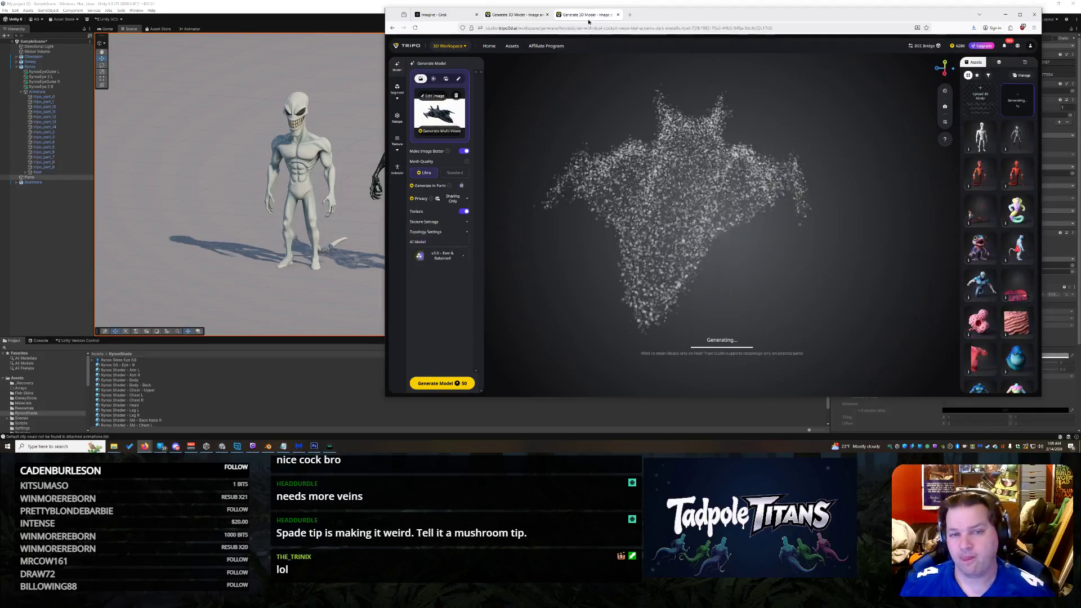
pyautogui.hotkey('alt', 'Tab')
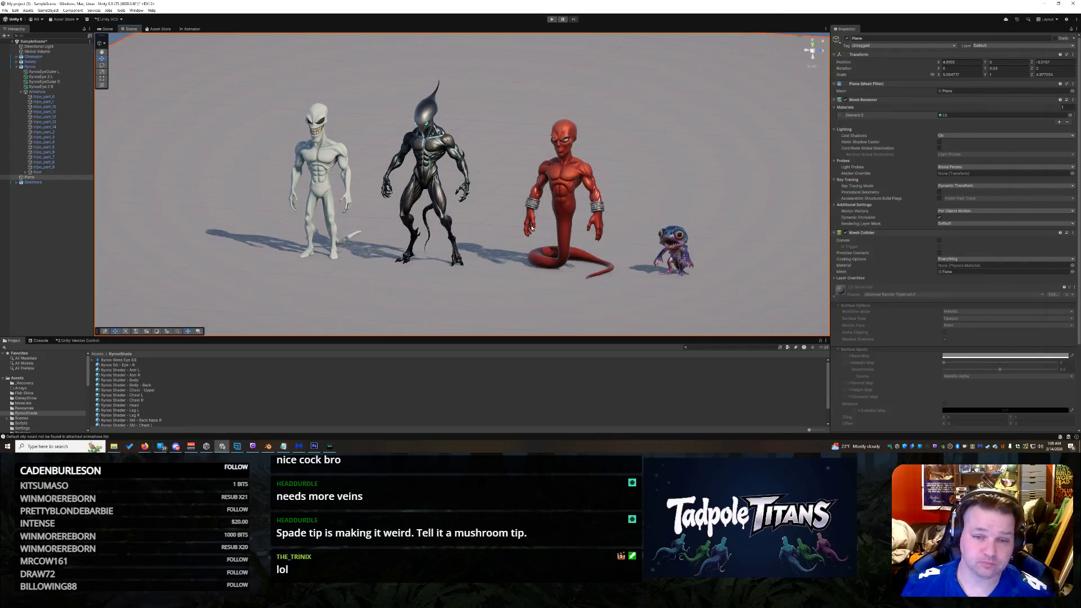
# Step: Orbit the Unity scene around the four creature models, then return to the Tripo page
pyautogui.moveTo(648, 236)
pyautogui.mouseDown()
pyautogui.moveTo(466, 237)
pyautogui.moveTo(747, 253)
pyautogui.mouseUp()
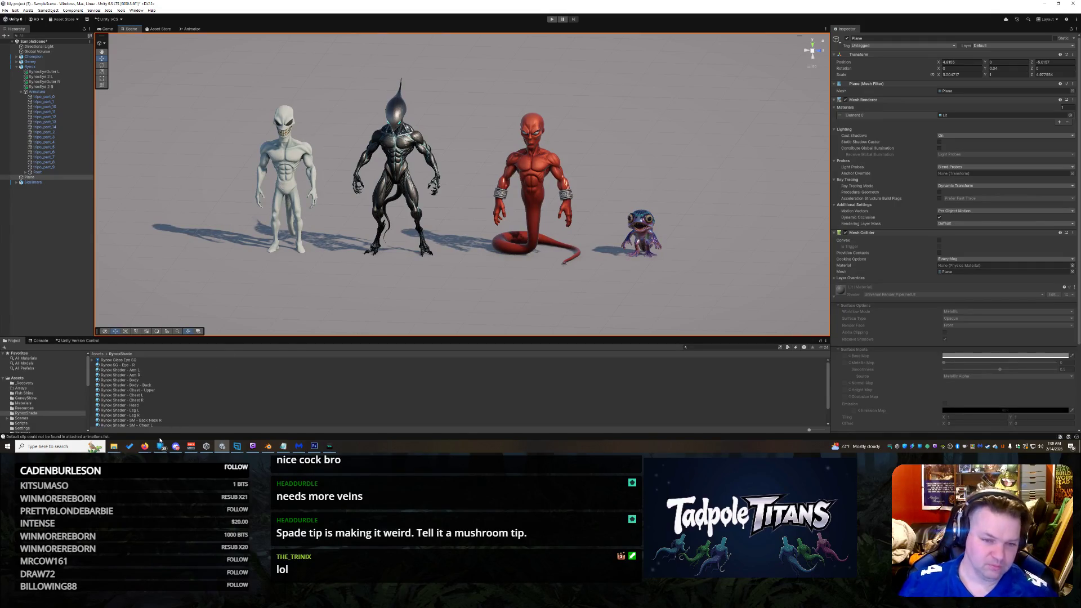
pyautogui.moveTo(148, 448)
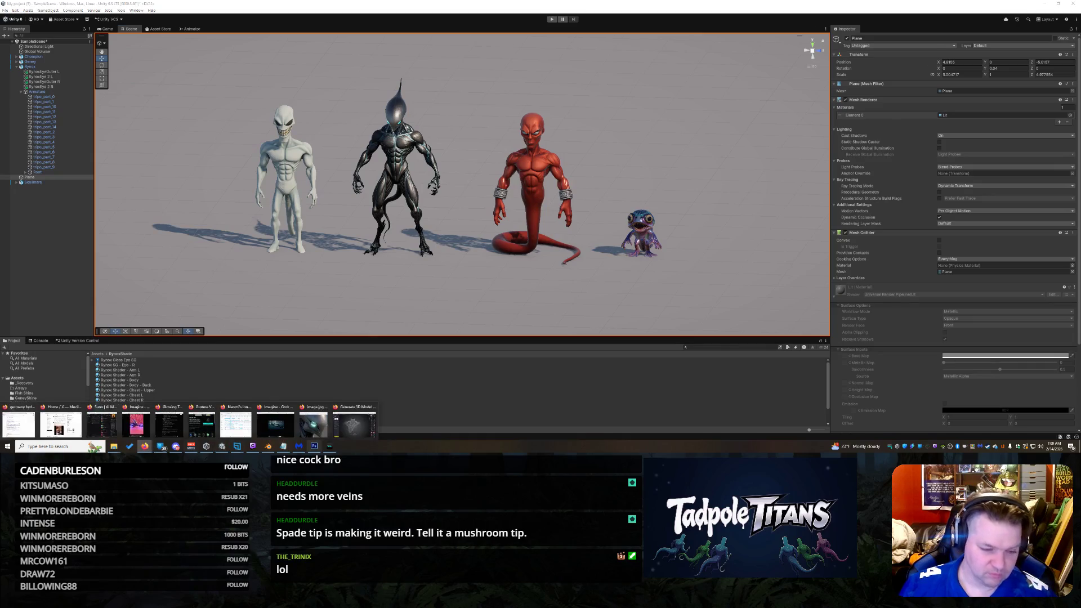
pyautogui.click(354, 423)
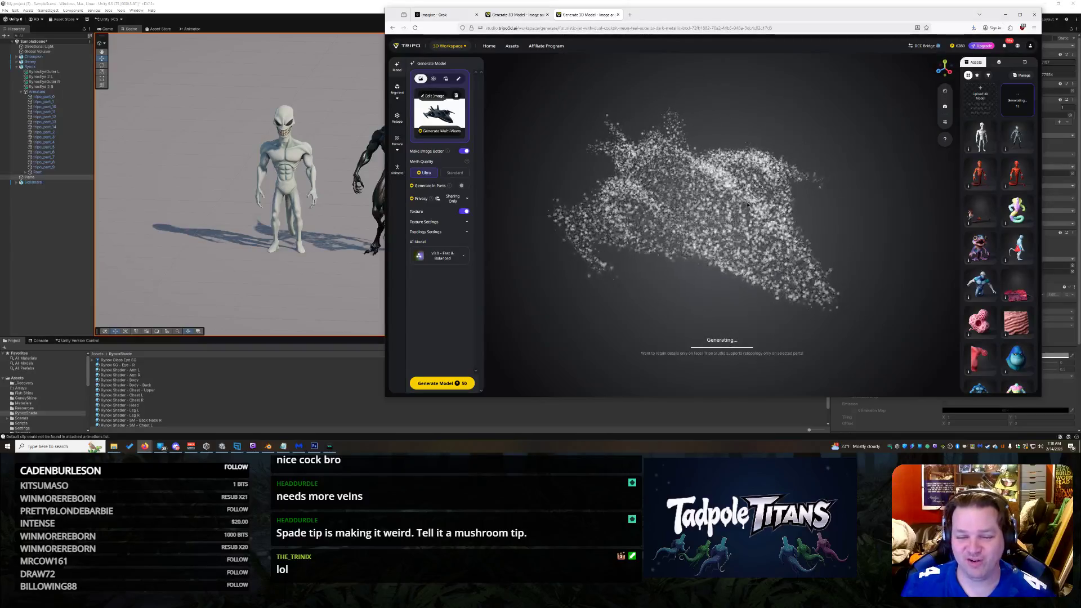
# Step: Glance at the creature tab, return to the jet tab, then bring Unity forward
pyautogui.click(522, 16)
pyautogui.click(585, 15)
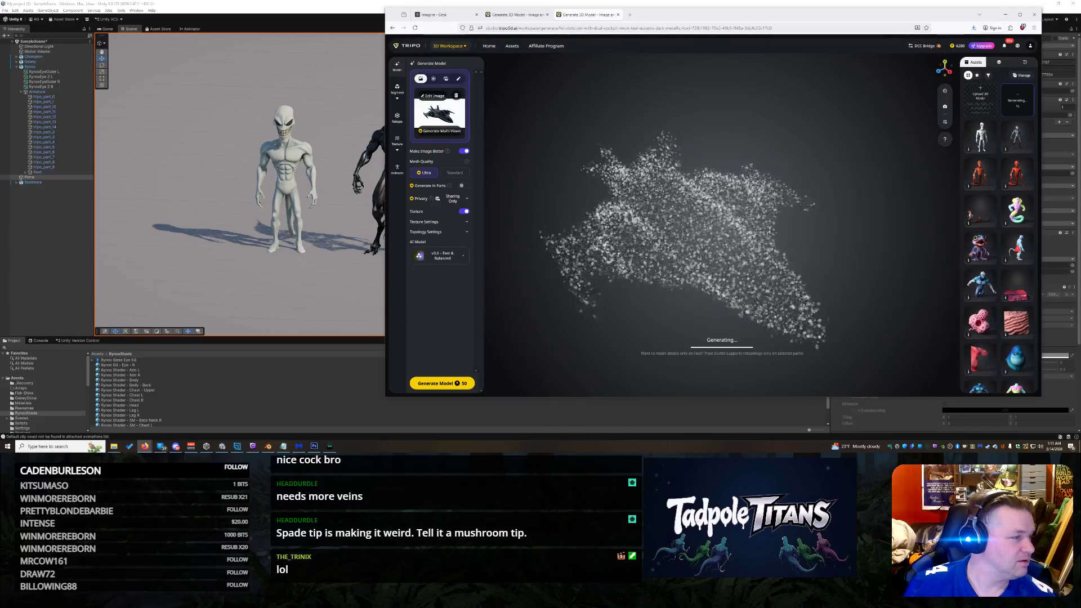
pyautogui.click(223, 446)
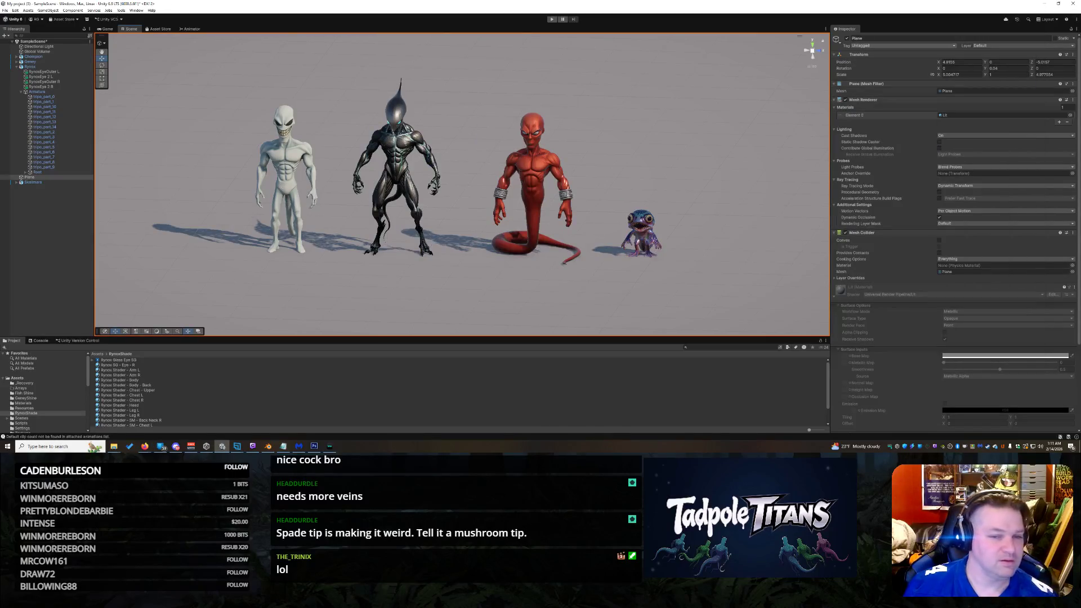
# Step: Bring up the Grok window showing the Tadpole Titans render and narrow it beside Unity
pyautogui.click(144, 446)
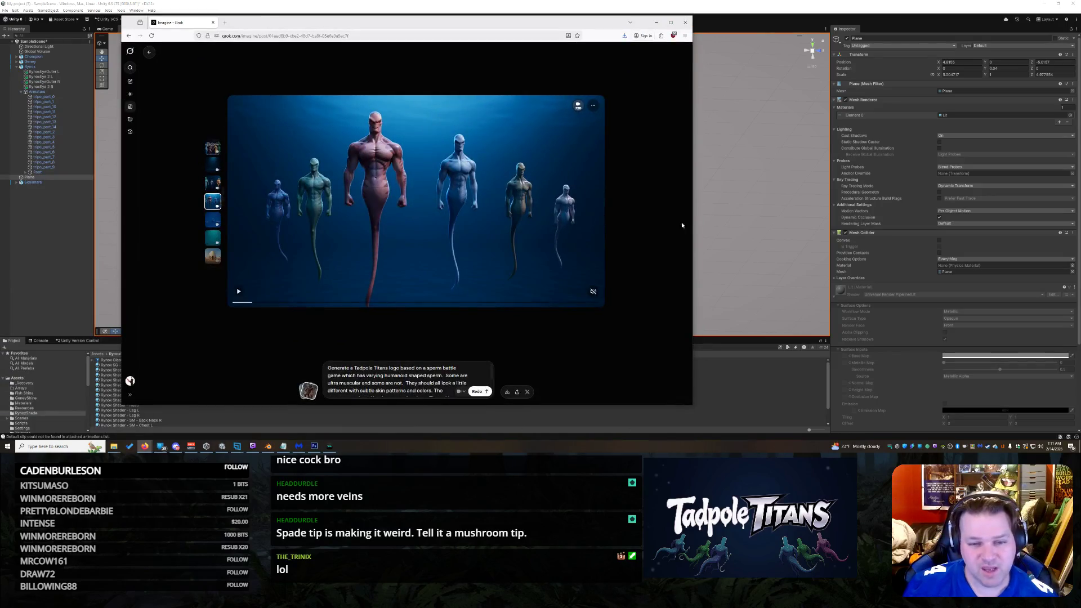
pyautogui.moveTo(695, 207)
pyautogui.mouseDown()
pyautogui.moveTo(474, 214)
pyautogui.moveTo(490, 218)
pyautogui.mouseUp()
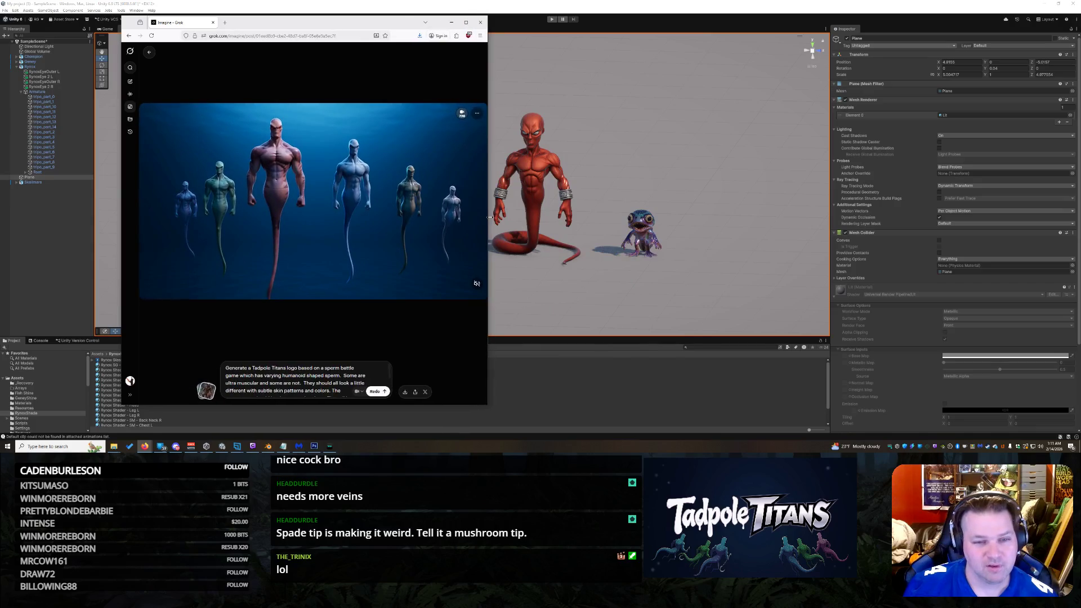
pyautogui.moveTo(261, 183)
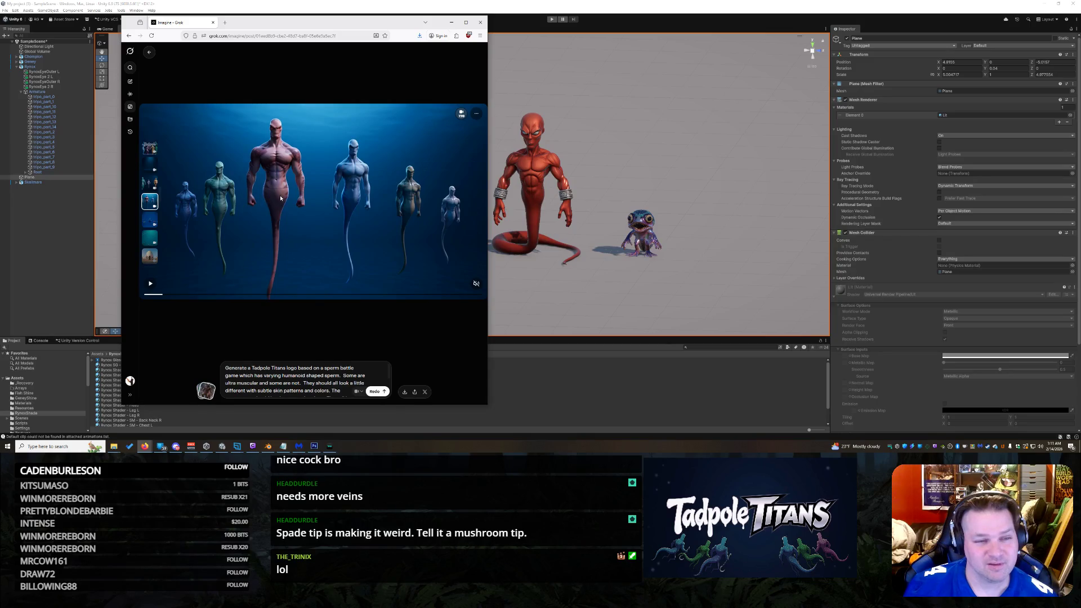
# Step: Close the Grok window and bring the Tripo jet generation page back
pyautogui.click(480, 22)
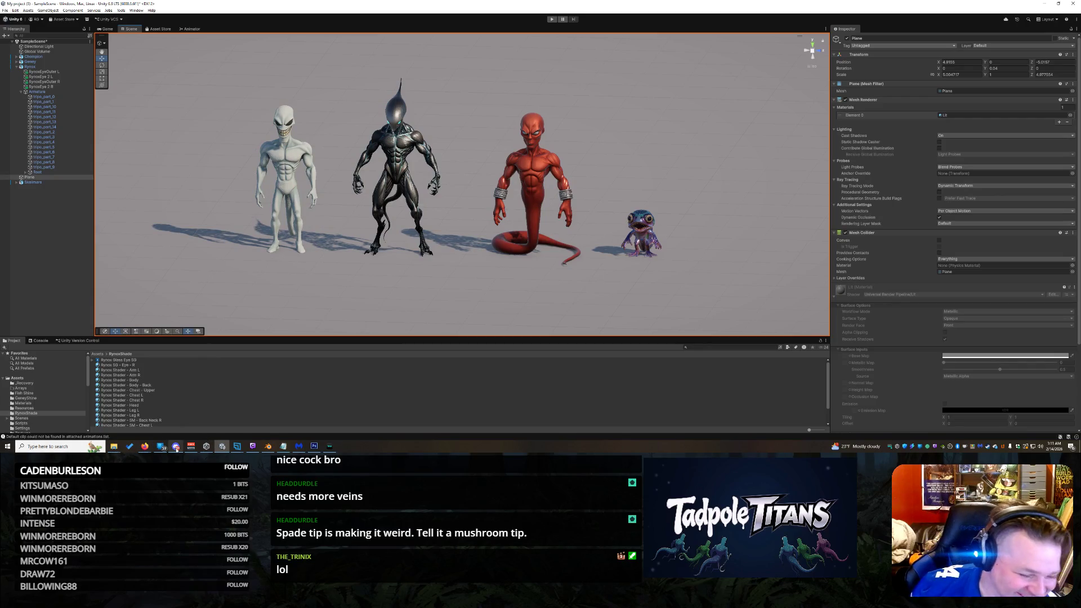
pyautogui.moveTo(143, 448)
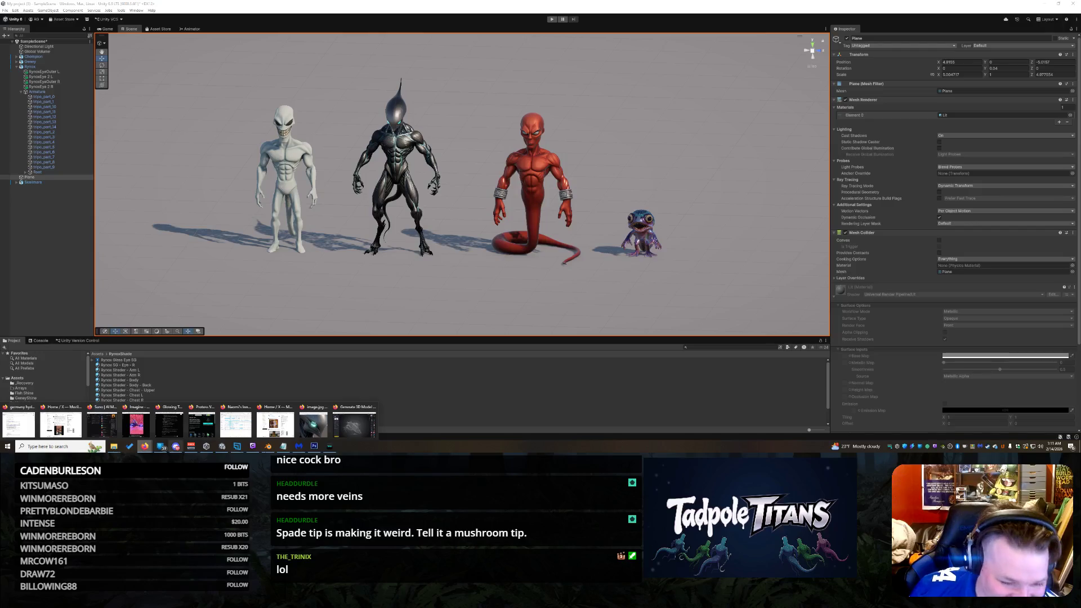
pyautogui.click(355, 425)
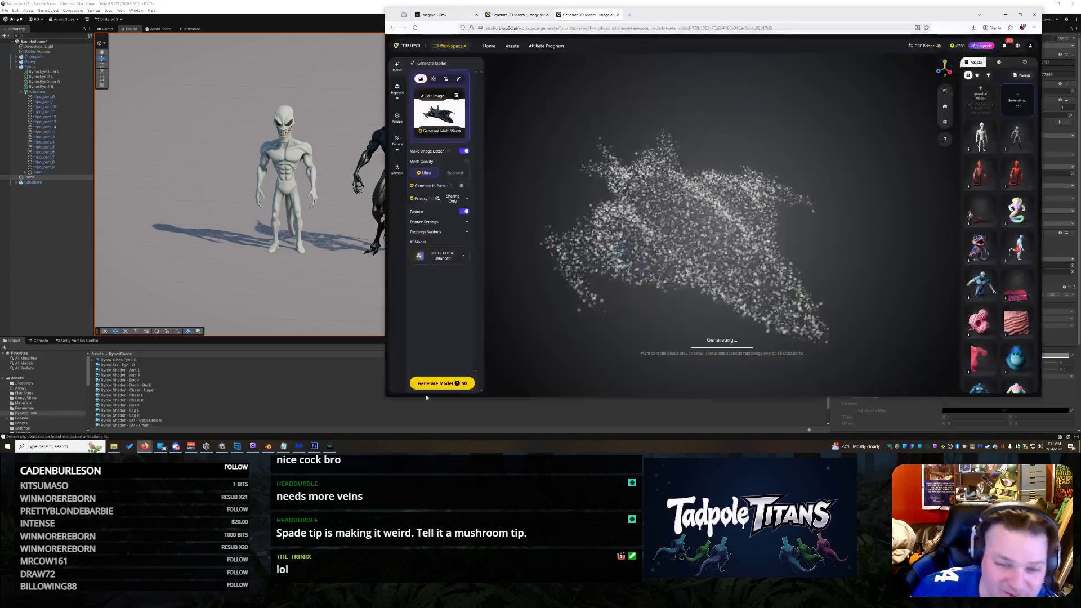
# Step: Check the horned creature tab, then return to the jet tab while it generates
pyautogui.click(515, 15)
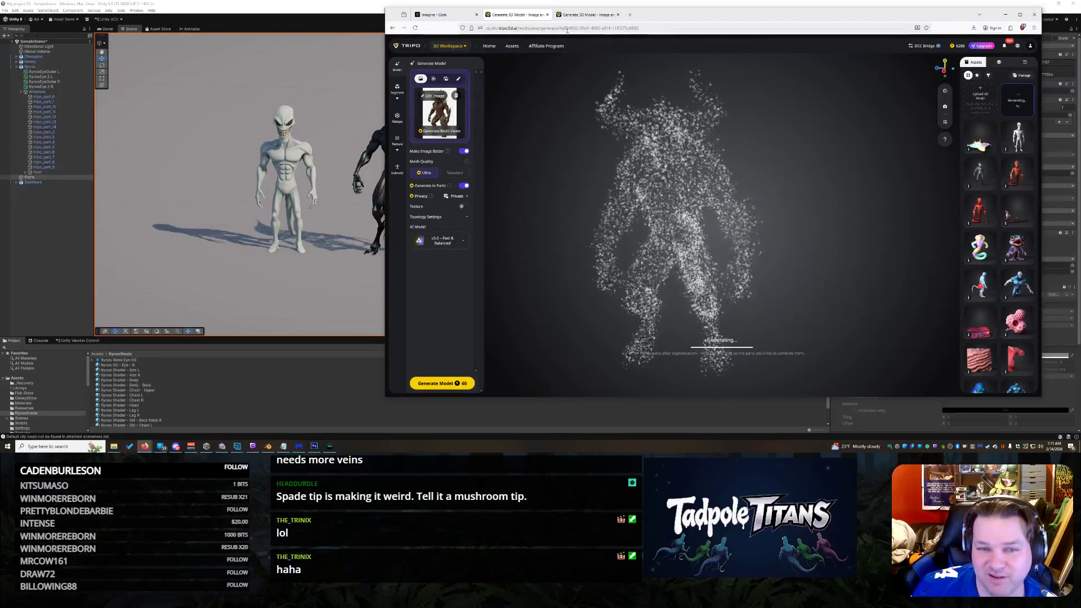
pyautogui.hotkey('ctrl', 'Tab')
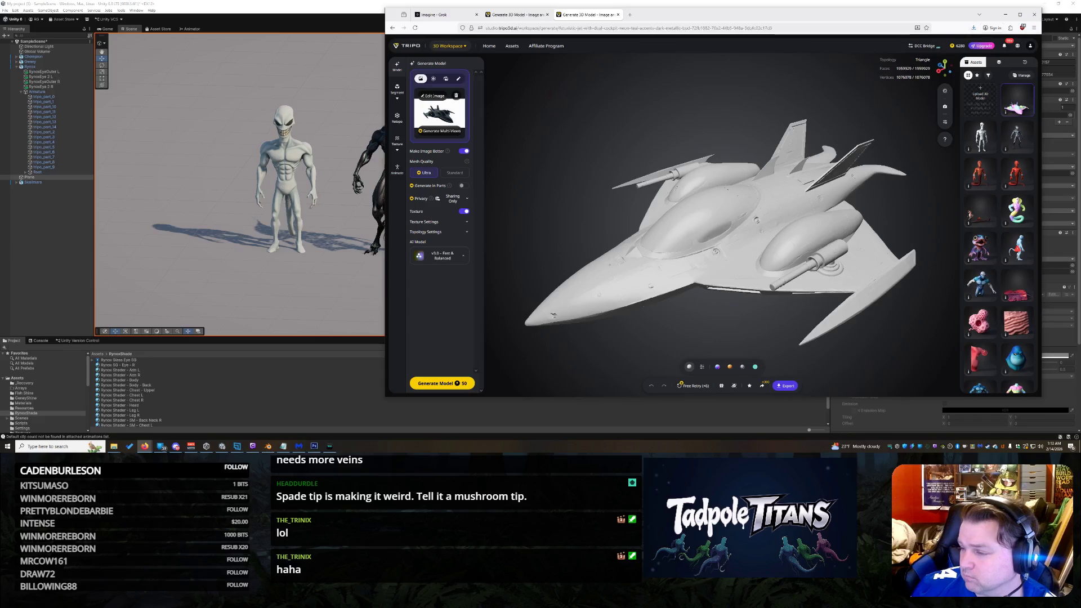
# Step: Orbit the finished untextured jet to a rear canopy view, then remove its reference image
pyautogui.scroll(5, 711, 276)
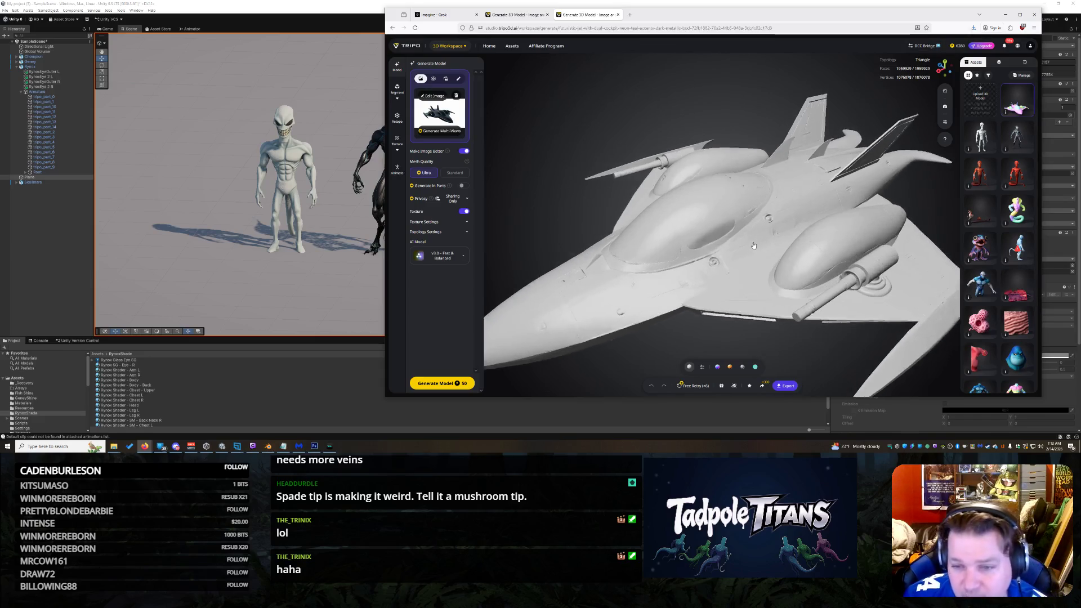
pyautogui.moveTo(686, 257)
pyautogui.mouseDown()
pyautogui.moveTo(759, 245)
pyautogui.moveTo(763, 202)
pyautogui.moveTo(772, 212)
pyautogui.moveTo(789, 200)
pyautogui.moveTo(755, 212)
pyautogui.moveTo(714, 199)
pyautogui.moveTo(789, 213)
pyautogui.moveTo(766, 205)
pyautogui.moveTo(779, 179)
pyautogui.mouseUp()
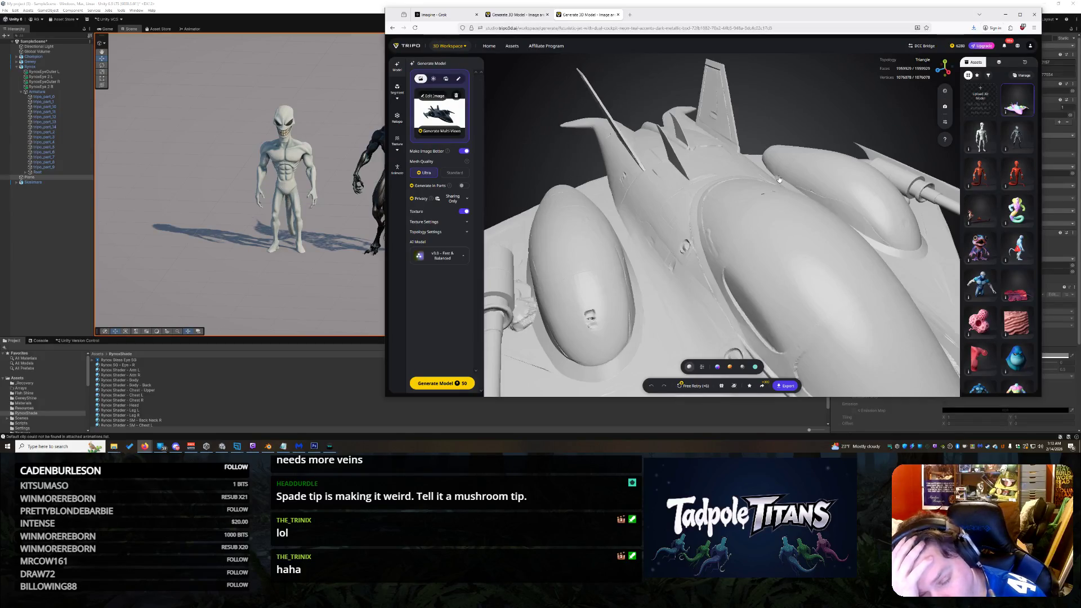
pyautogui.moveTo(697, 225)
pyautogui.mouseDown()
pyautogui.moveTo(672, 199)
pyautogui.moveTo(686, 216)
pyautogui.moveTo(670, 209)
pyautogui.moveTo(675, 226)
pyautogui.moveTo(714, 248)
pyautogui.moveTo(633, 213)
pyautogui.moveTo(761, 258)
pyautogui.mouseUp()
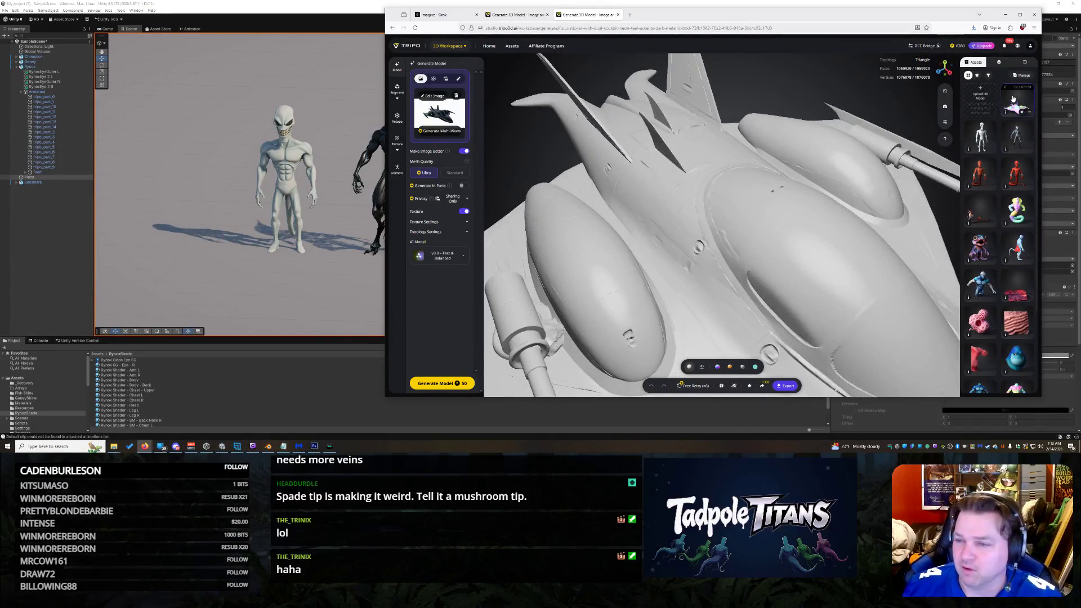
pyautogui.click(456, 95)
# Step: Upload the jet image as the new reference, start generating, and check both generation tabs
pyautogui.click(430, 113)
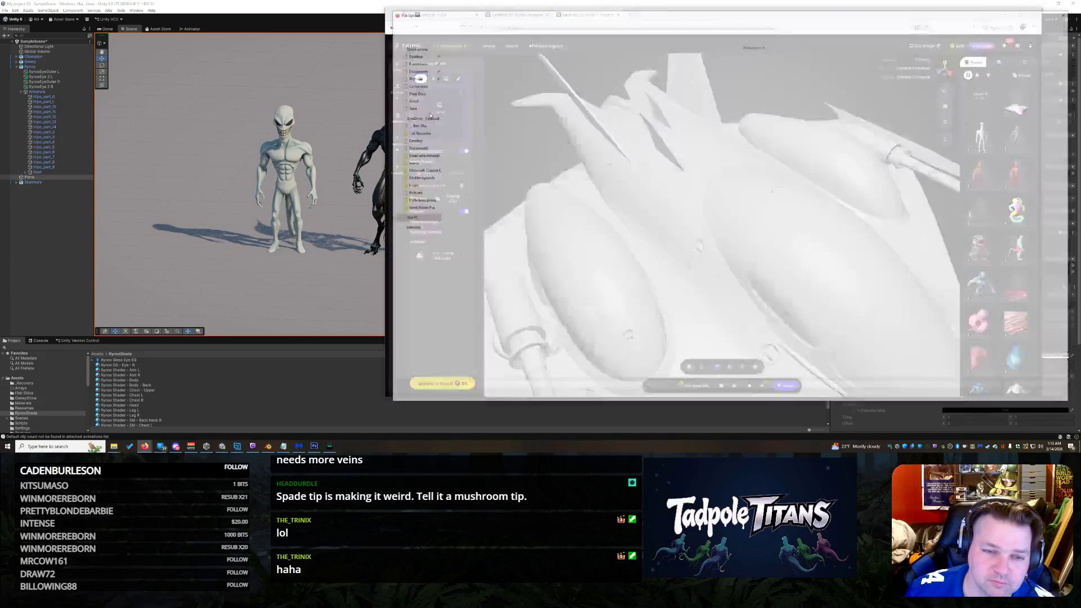
pyautogui.doubleClick(487, 98)
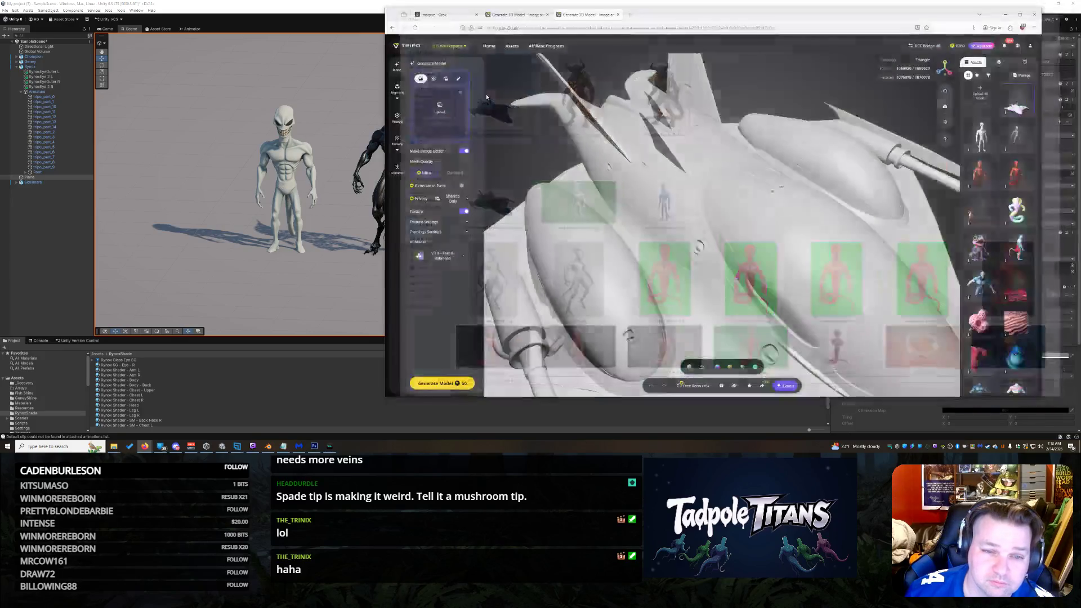
pyautogui.click(442, 383)
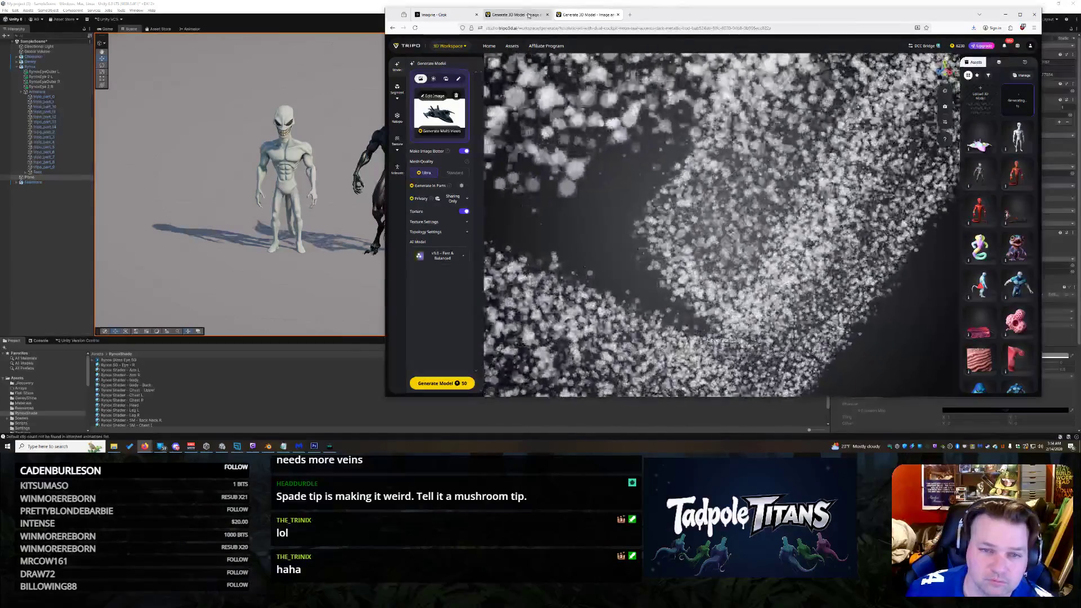
pyautogui.hotkey('ctrl', 'shift', 'Tab')
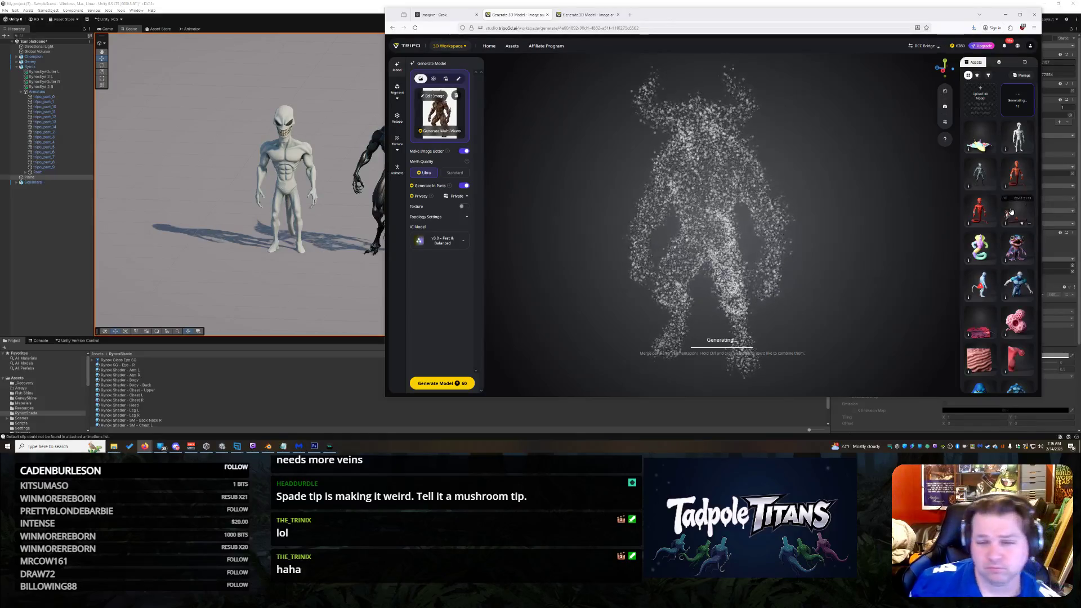
pyautogui.click(588, 16)
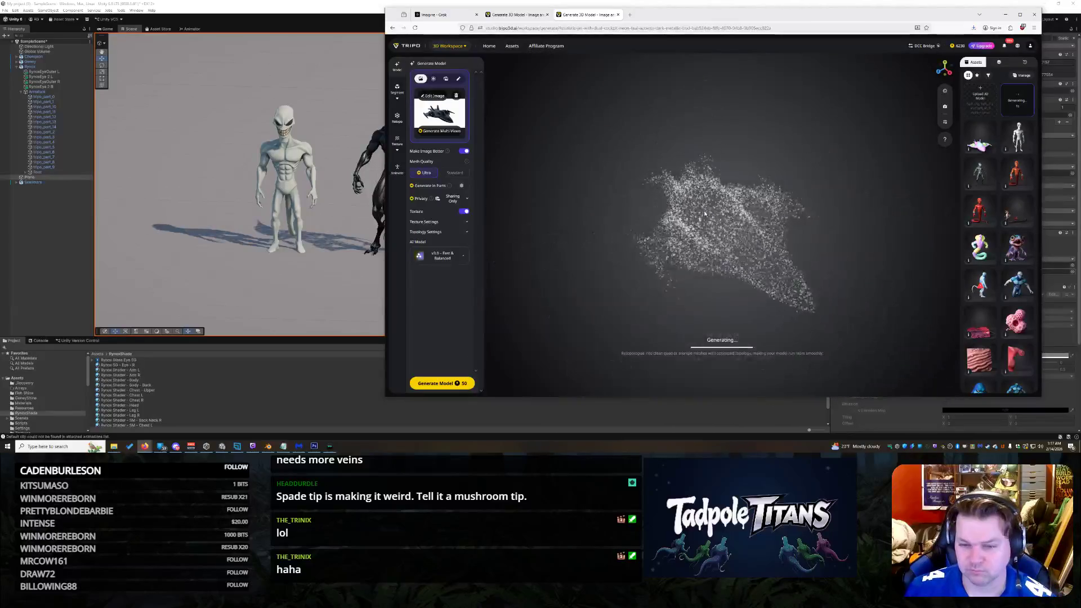
# Step: Switch back to the horned creature generation tab
pyautogui.click(521, 15)
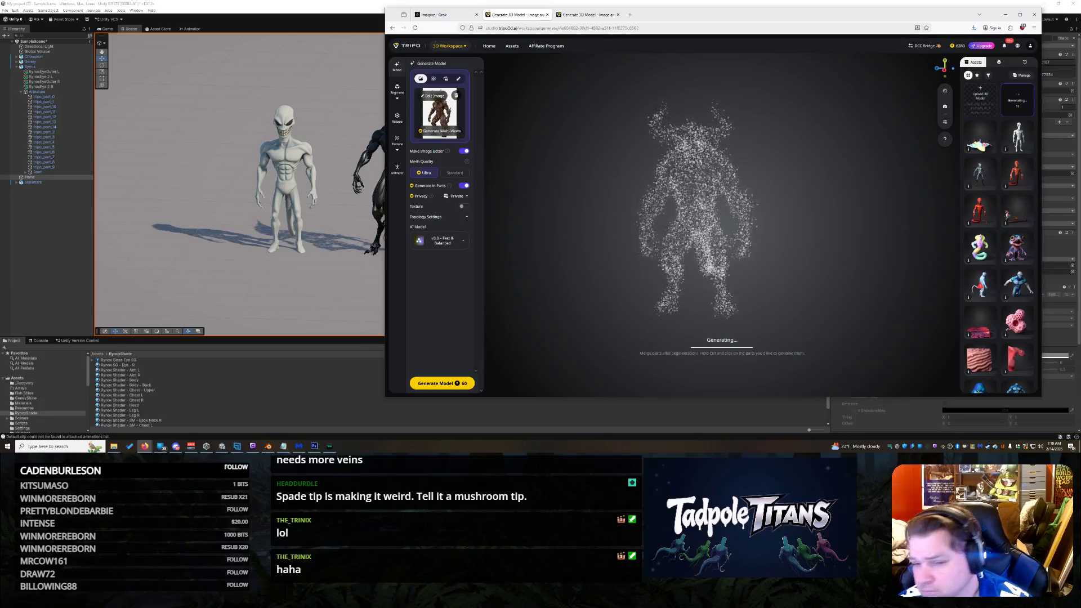
# Step: Look in on the spaceship generation, then return to the creature tab
pyautogui.click(560, 17)
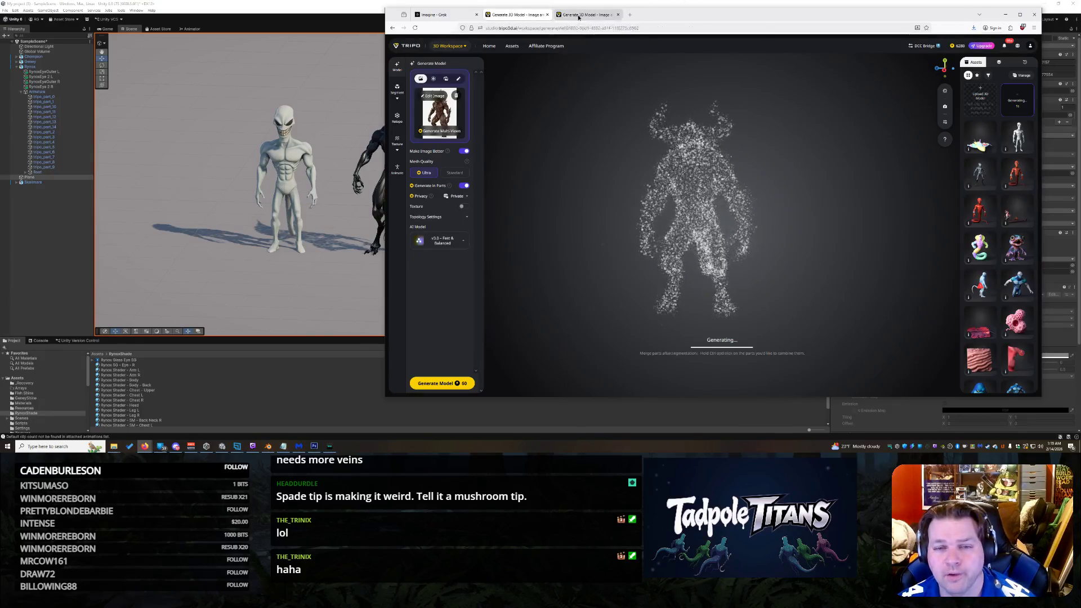
pyautogui.click(516, 14)
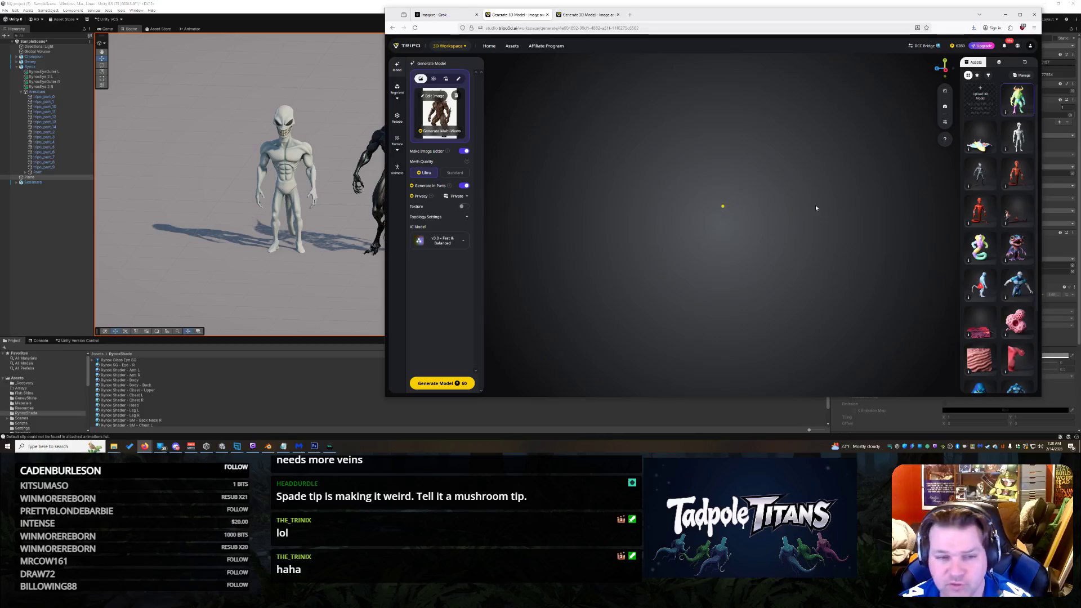
# Step: Zoom and orbit the finished demon model to examine its horned head and muscular torso
pyautogui.scroll(5, 767, 183)
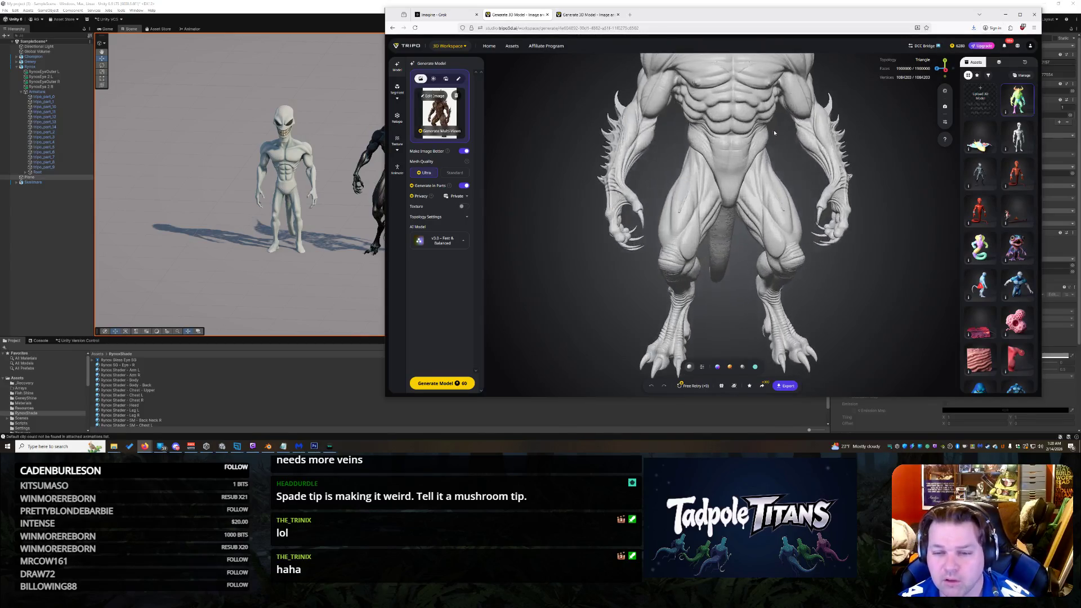
pyautogui.scroll(-2, 769, 184)
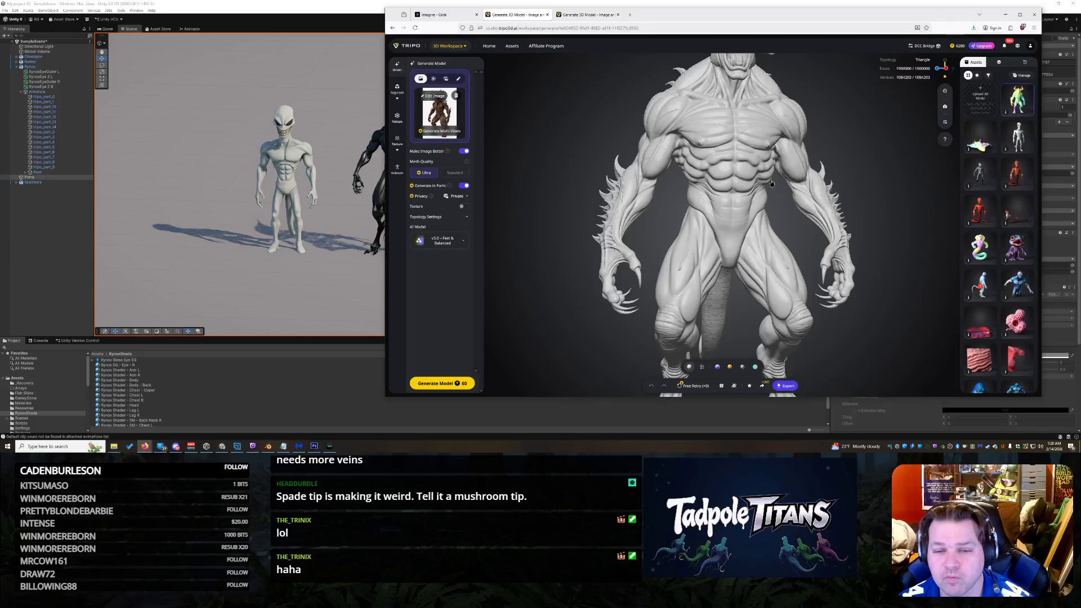
pyautogui.moveTo(770, 180)
pyautogui.mouseDown()
pyautogui.moveTo(747, 193)
pyautogui.moveTo(775, 217)
pyautogui.moveTo(811, 205)
pyautogui.moveTo(757, 207)
pyautogui.moveTo(796, 230)
pyautogui.moveTo(785, 217)
pyautogui.mouseUp()
pyautogui.scroll(3, 769, 200)
pyautogui.scroll(2, 769, 200)
pyautogui.scroll(2, 794, 229)
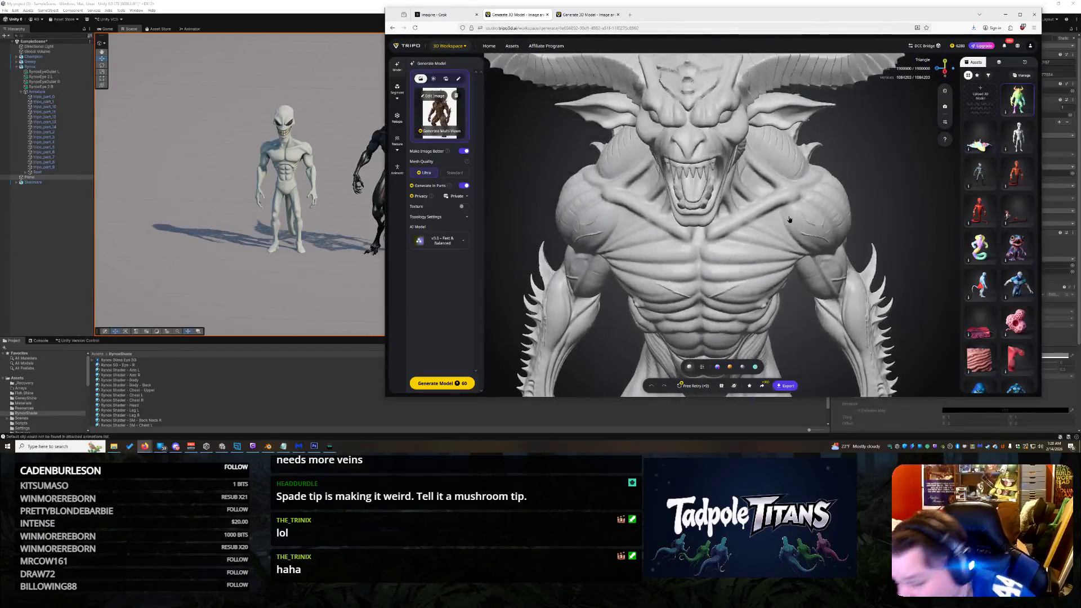
pyautogui.moveTo(685, 158)
pyautogui.mouseDown()
pyautogui.moveTo(775, 226)
pyautogui.moveTo(756, 201)
pyautogui.moveTo(844, 196)
pyautogui.mouseUp()
pyautogui.scroll(5, 843, 195)
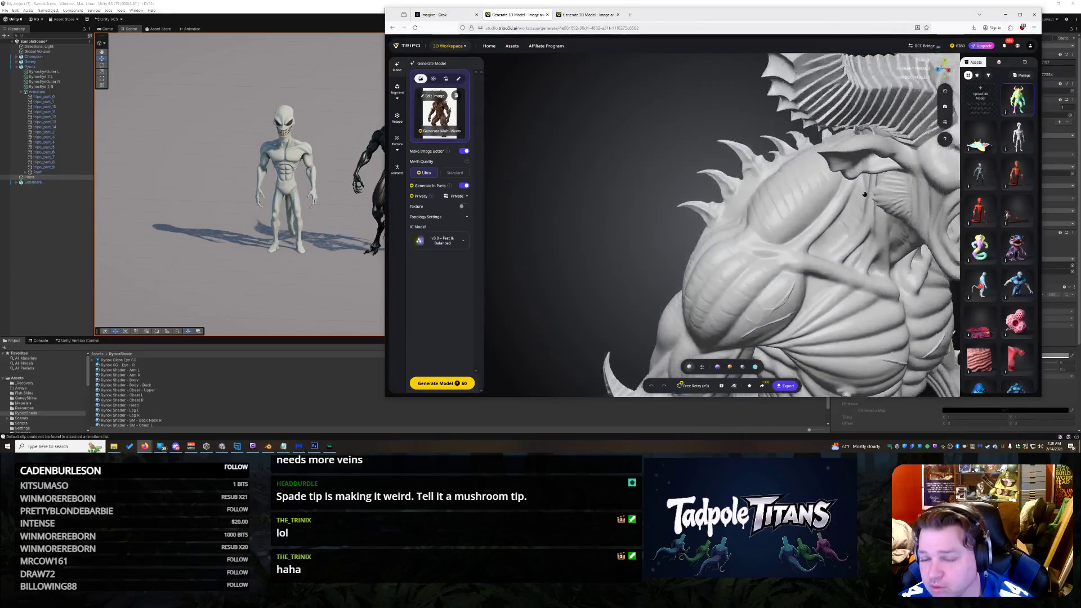
# Step: Orbit around to inspect the creature's spiked back, legs and tail from above
pyautogui.moveTo(760, 184)
pyautogui.mouseDown()
pyautogui.moveTo(669, 296)
pyautogui.moveTo(712, 256)
pyautogui.moveTo(707, 190)
pyautogui.moveTo(685, 190)
pyautogui.moveTo(667, 153)
pyautogui.moveTo(791, 285)
pyautogui.moveTo(864, 253)
pyautogui.moveTo(861, 266)
pyautogui.moveTo(773, 270)
pyautogui.mouseUp()
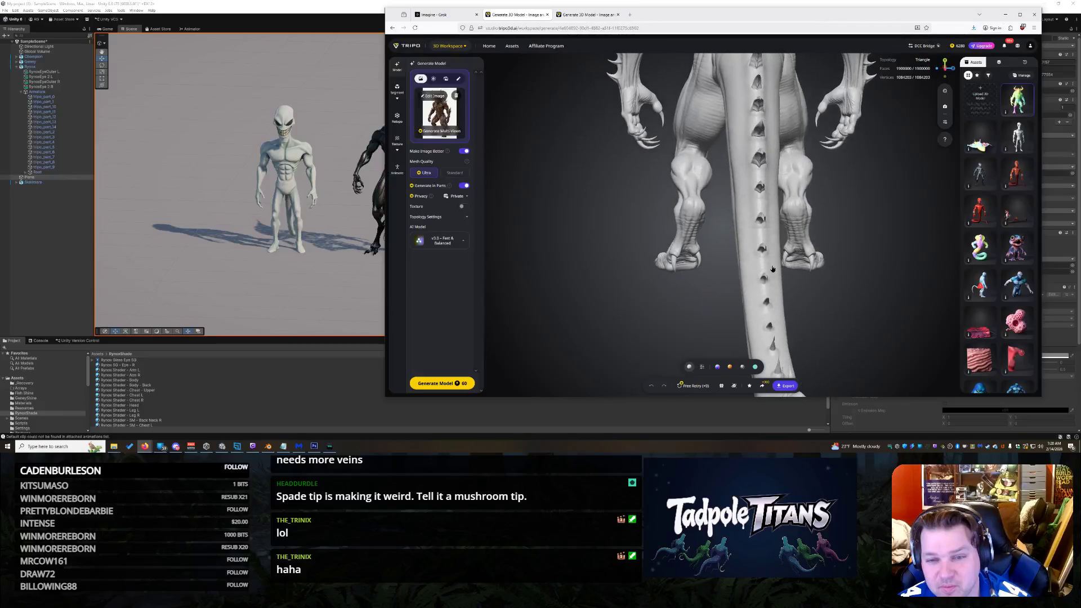
pyautogui.moveTo(760, 164); pyautogui.dragTo(717, 270)
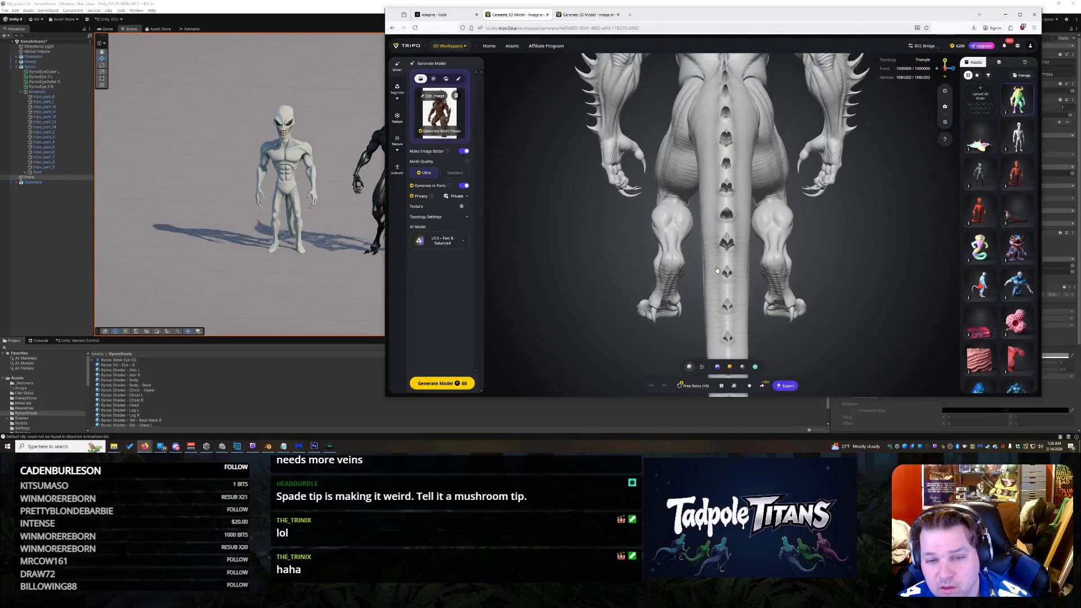
pyautogui.moveTo(730, 176)
pyautogui.mouseDown()
pyautogui.moveTo(712, 295)
pyautogui.moveTo(834, 247)
pyautogui.moveTo(734, 222)
pyautogui.moveTo(781, 194)
pyautogui.moveTo(742, 287)
pyautogui.moveTo(724, 278)
pyautogui.moveTo(772, 174)
pyautogui.moveTo(723, 199)
pyautogui.mouseUp()
pyautogui.scroll(-5, 782, 195)
pyautogui.scroll(5, 723, 199)
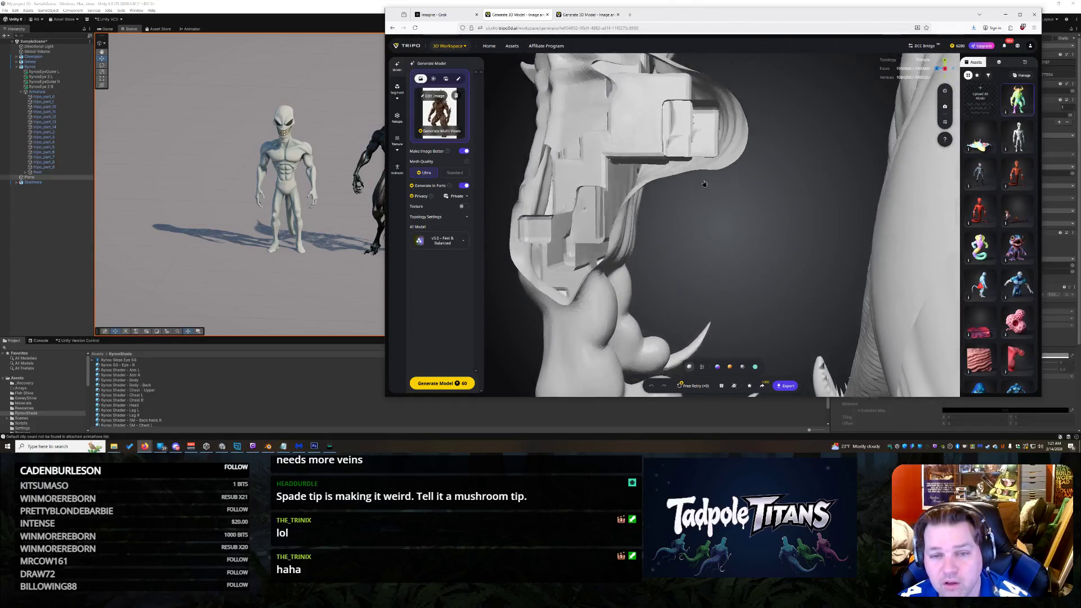